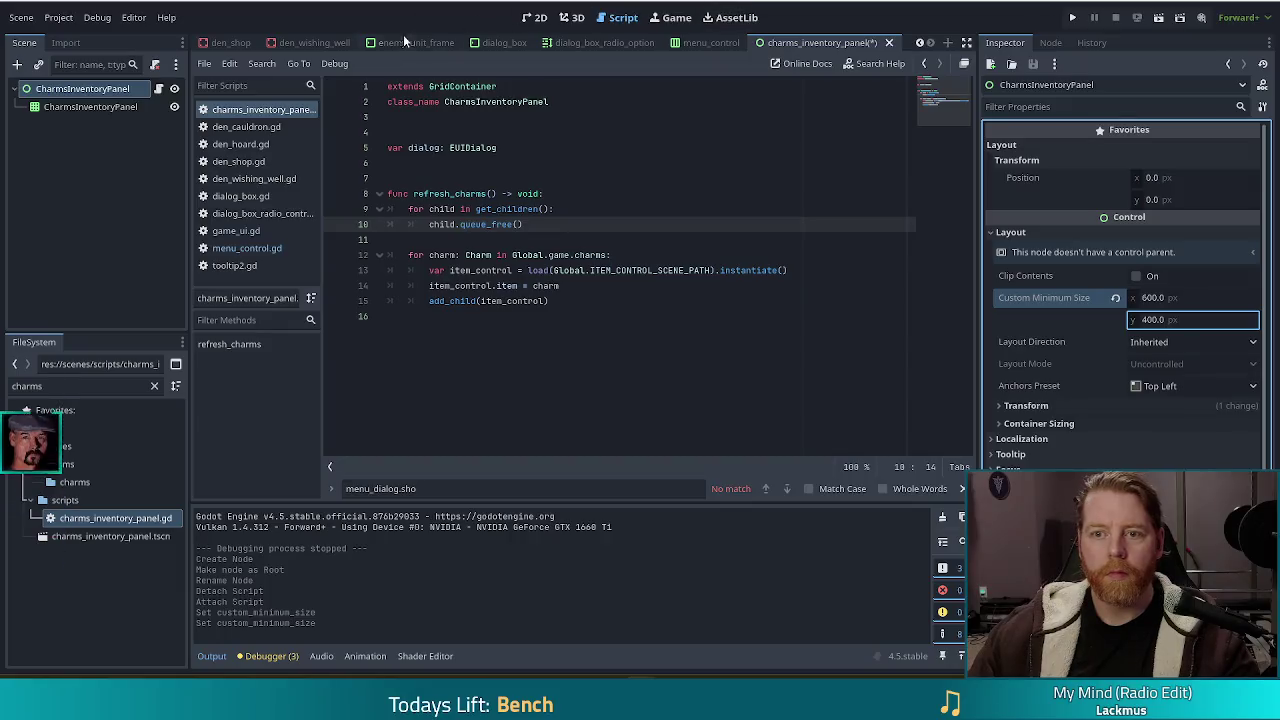
Step: Rename the child node under CharmsInventoryPanel to GridContainer
left_click(532, 18)
left_click(88, 106)
key("F2")
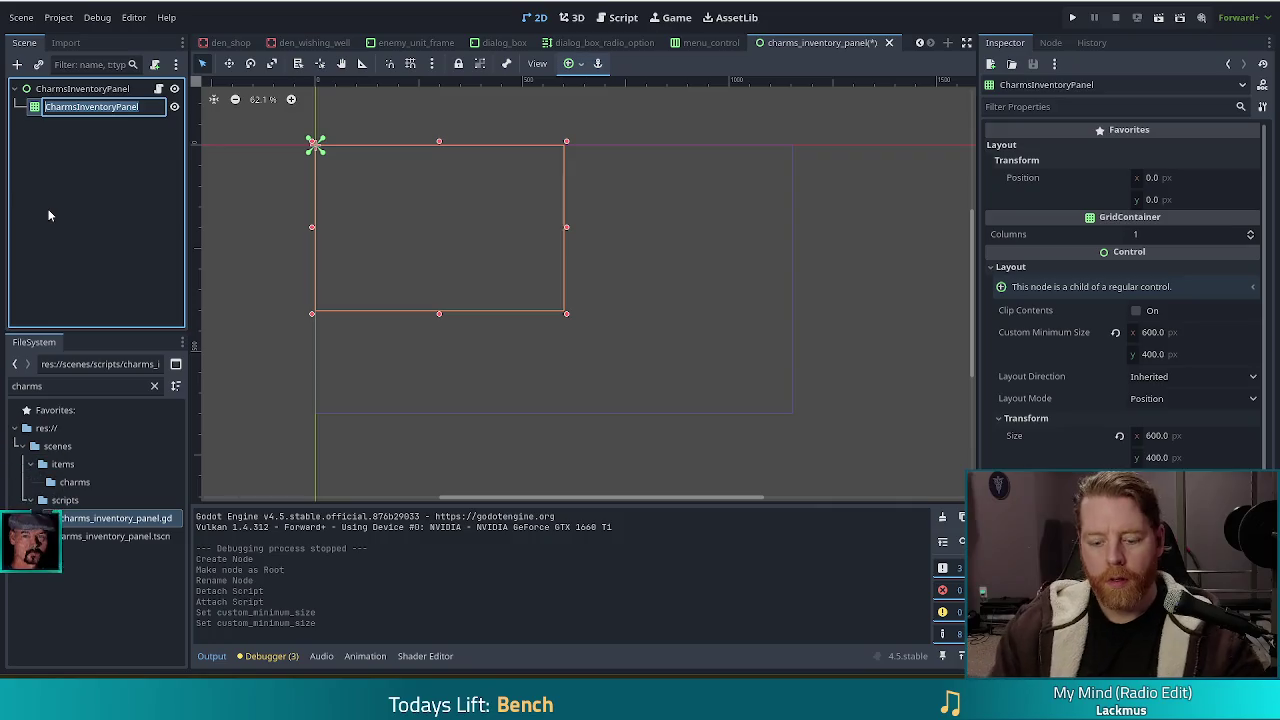
type("GridContai")
type("ner")
key("Return")
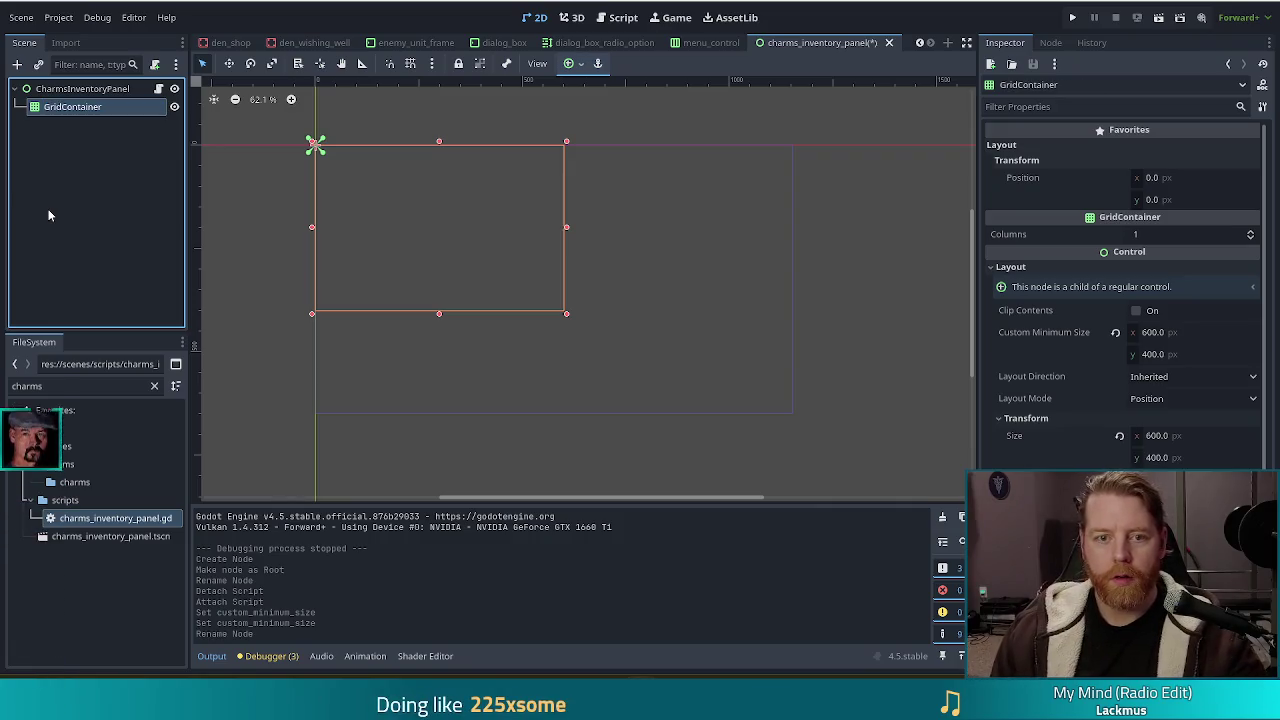
Step: Open charms_inventory_panel.gd and select the GridContainer base type on the extends line
left_click(158, 88)
left_click(489, 87)
double_click(489, 87)
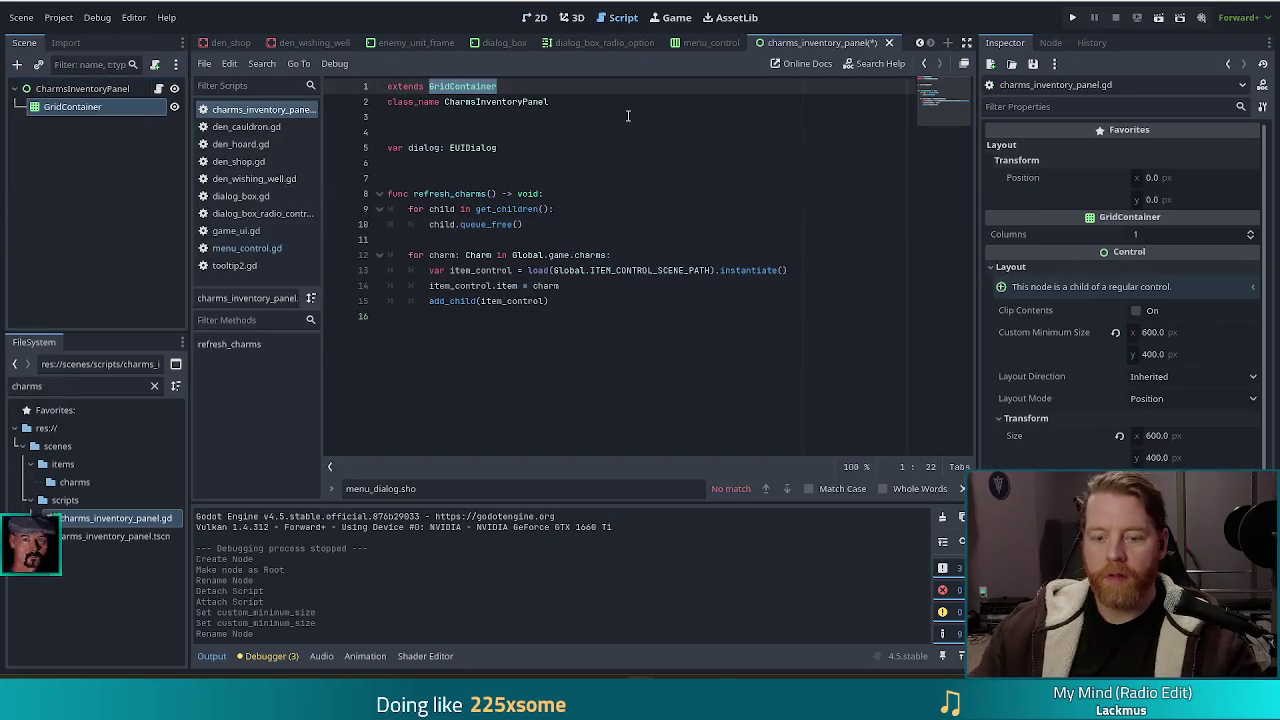
Step: Change the script's base type to Control and save
type("Control")
key("ctrl+s")
left_click(640, 255)
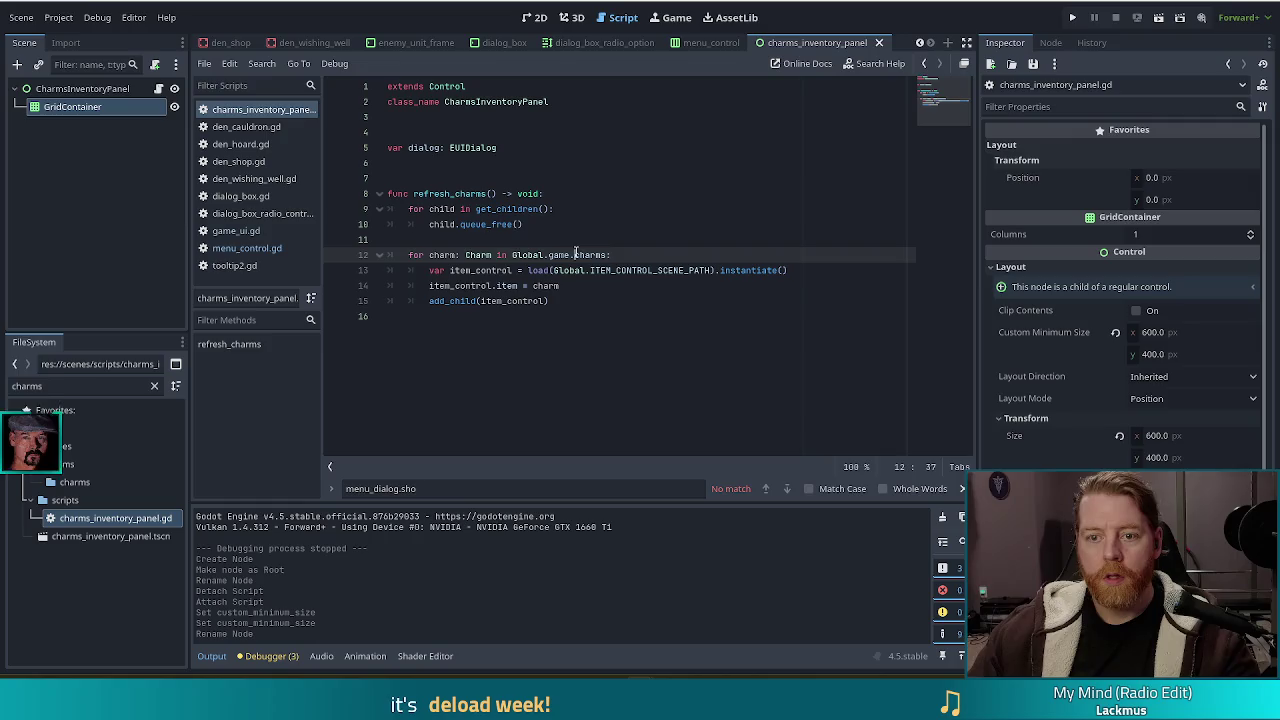
right_click(86, 106)
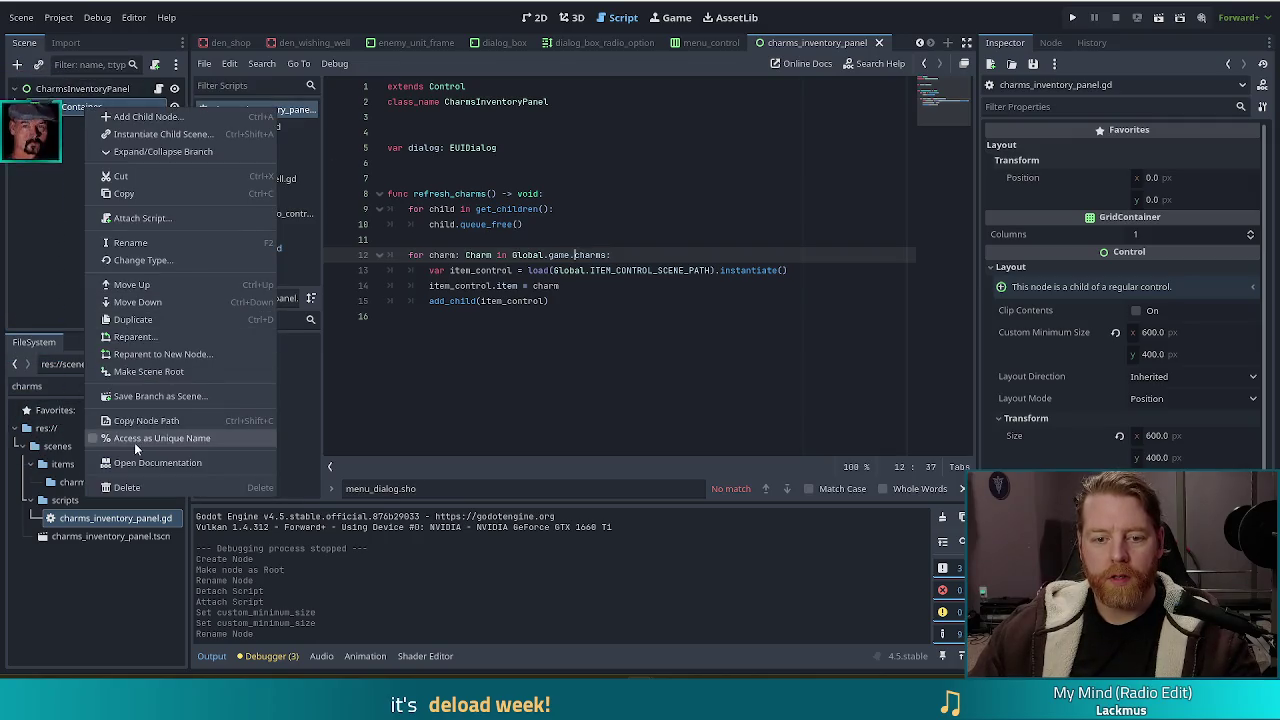
left_click(134, 440)
mouse_move(72, 106)
left_mouse_down()
mouse_move(455, 121)
mouse_move(517, 158)
left_mouse_up()
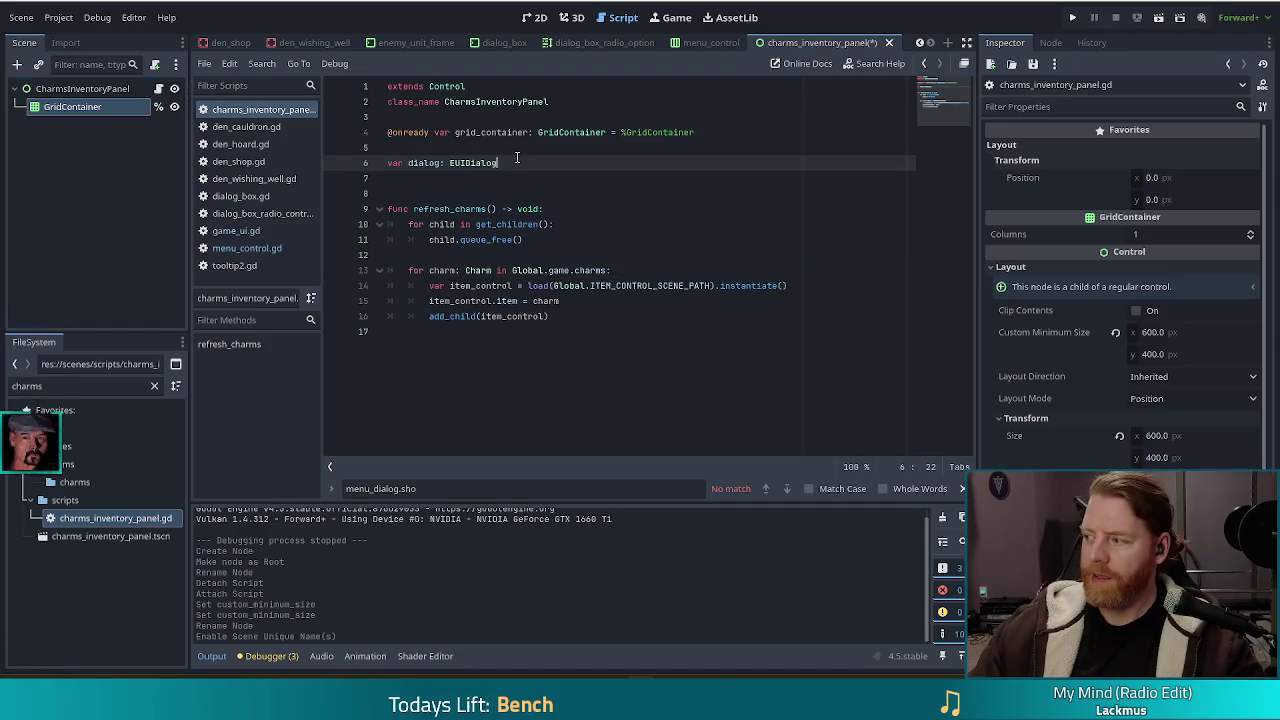
left_click(507, 146)
key("BackSpace")
key("ctrl+shift+Return")
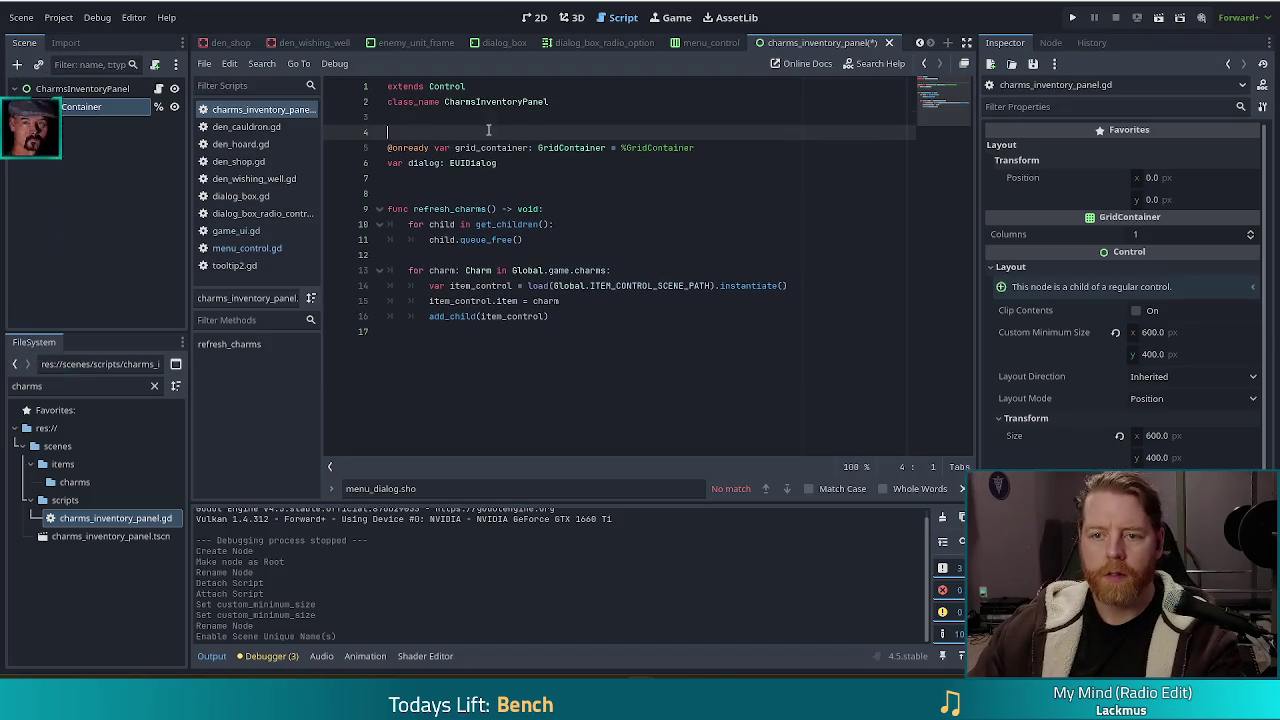
left_click(512, 163)
key("ctrl+k")
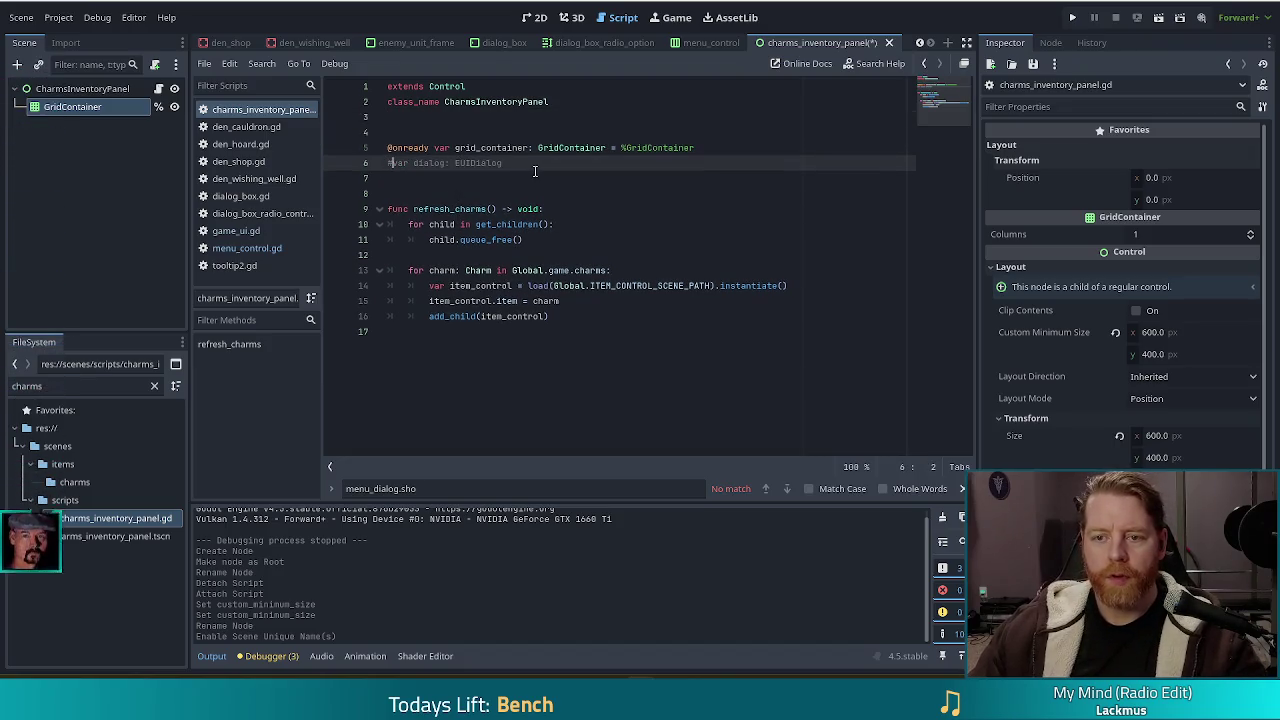
Step: Rename the grid_container variable to _grid
left_click(455, 148)
type("_")
key("ctrl+Right")
key("BackSpace")
key("BackSpace")
key("BackSpace")
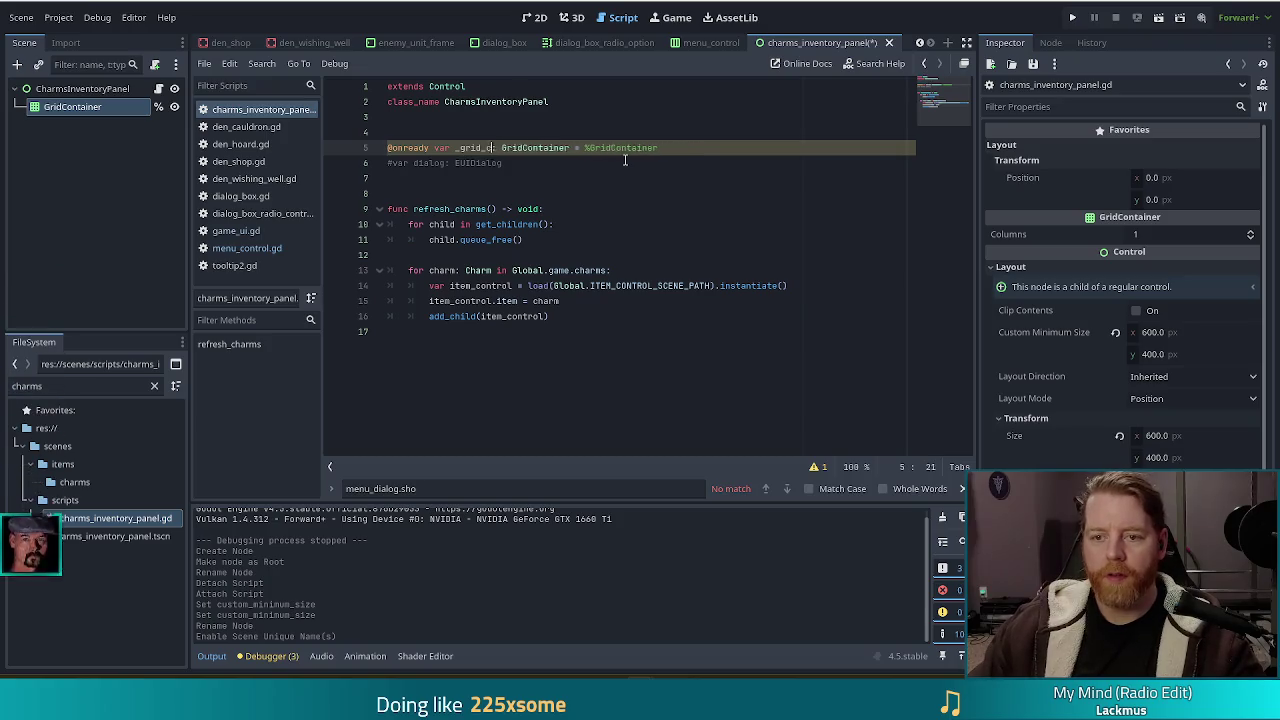
Step: Prefix get_children and add_child in refresh_charms with _grid. and save
left_click(614, 211)
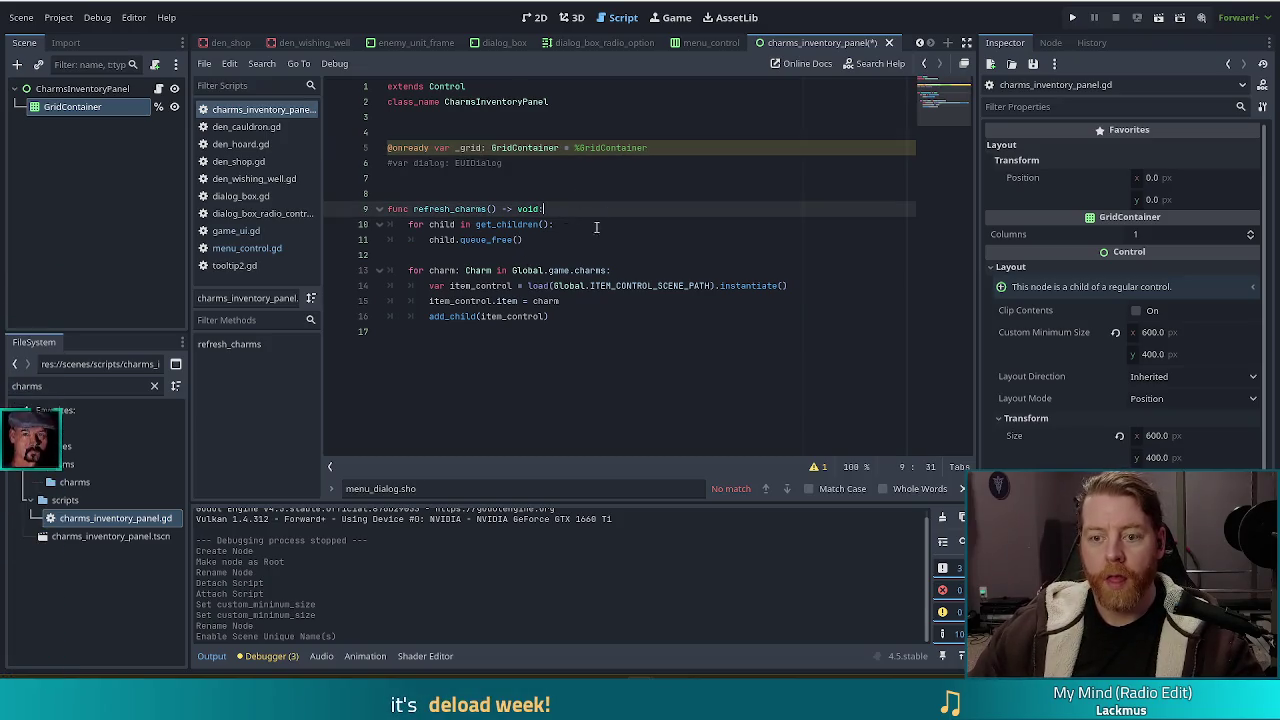
left_click(475, 224)
type("_grid.")
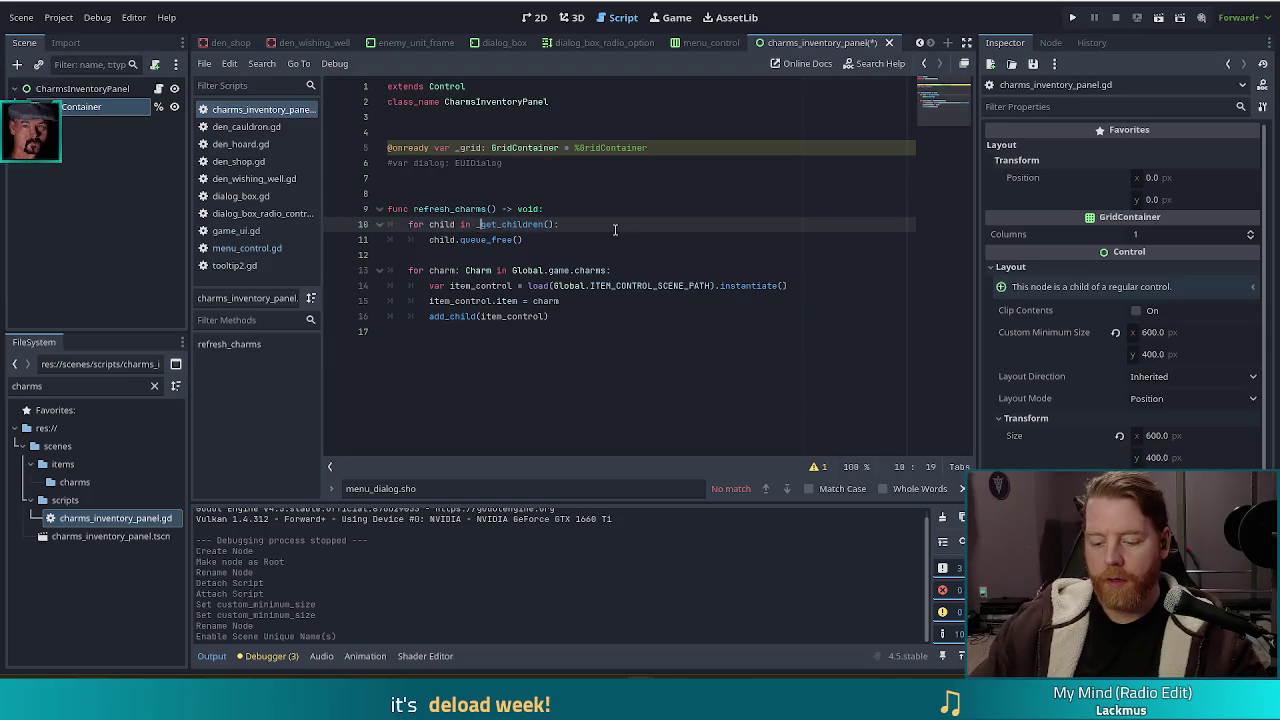
left_click(549, 195)
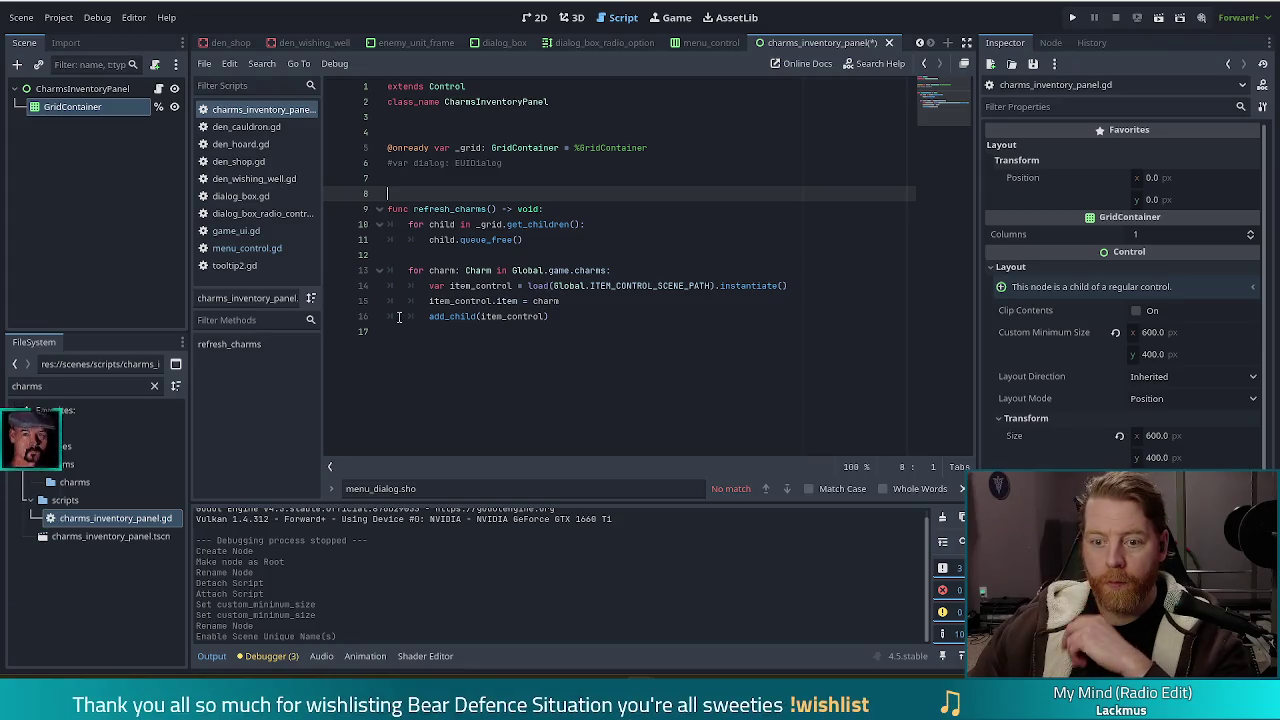
left_click(441, 316)
key("Left")
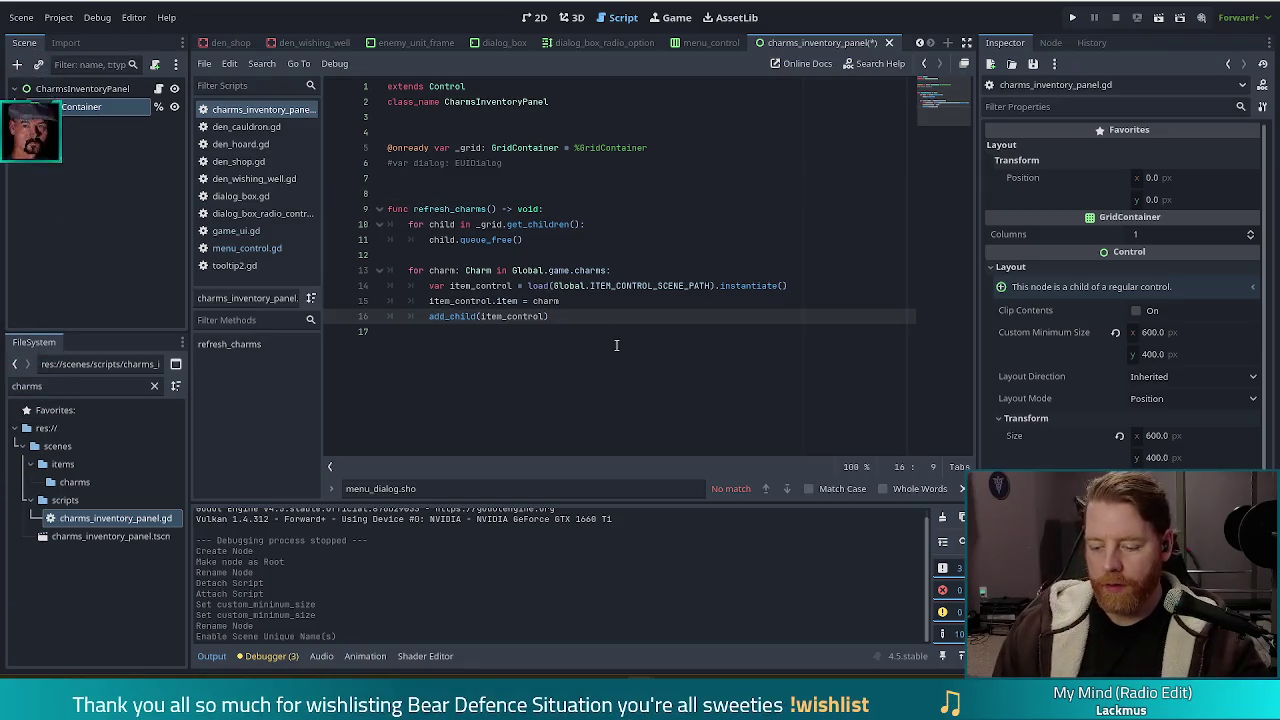
type("_grid.")
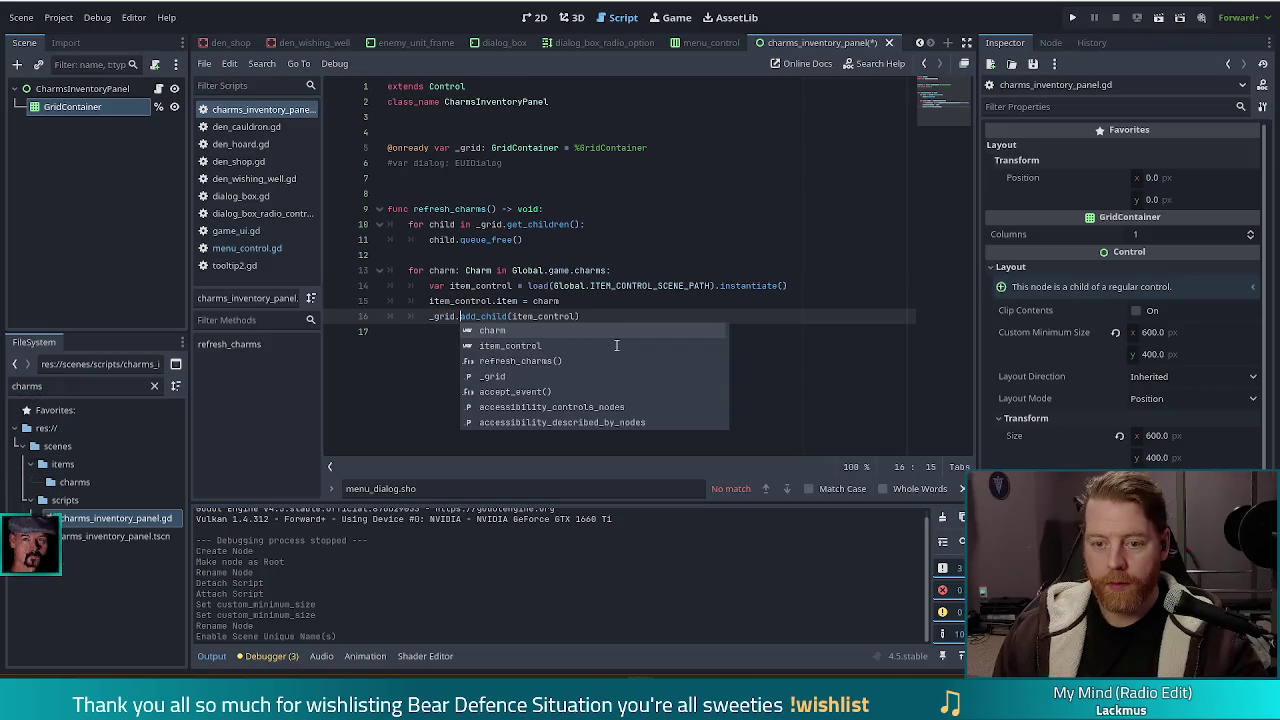
key("ctrl+s")
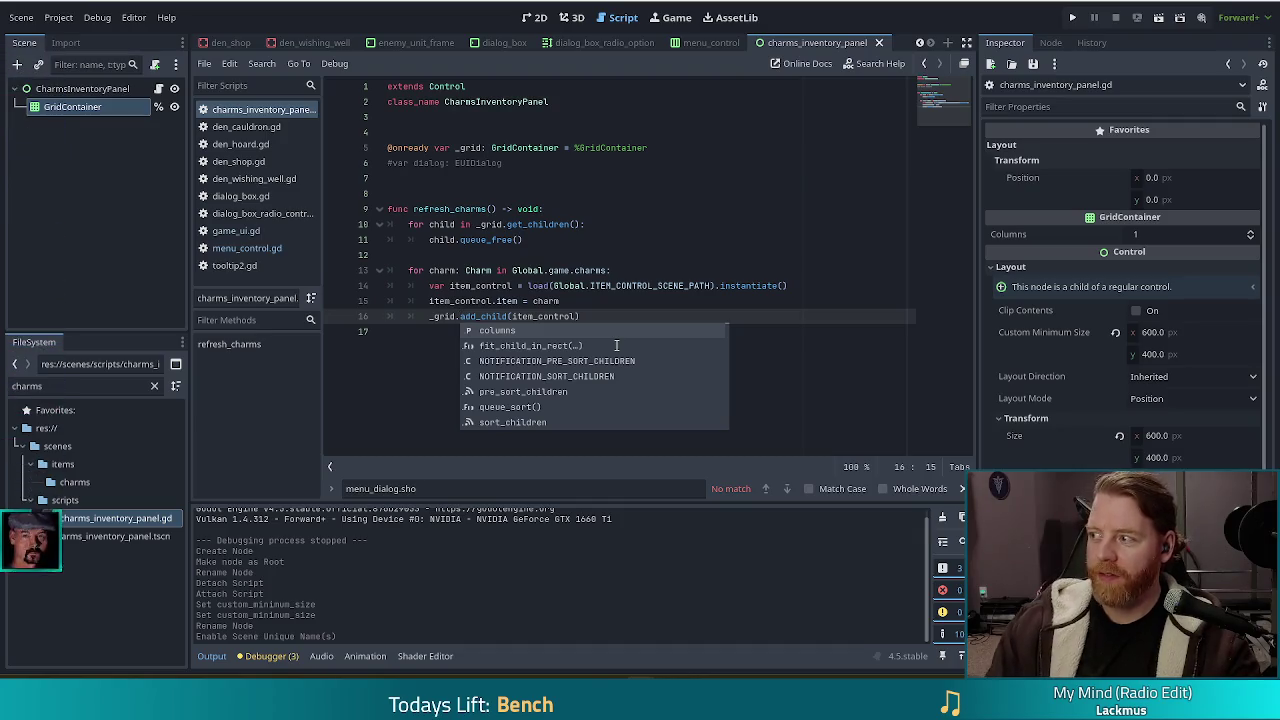
left_click(557, 301)
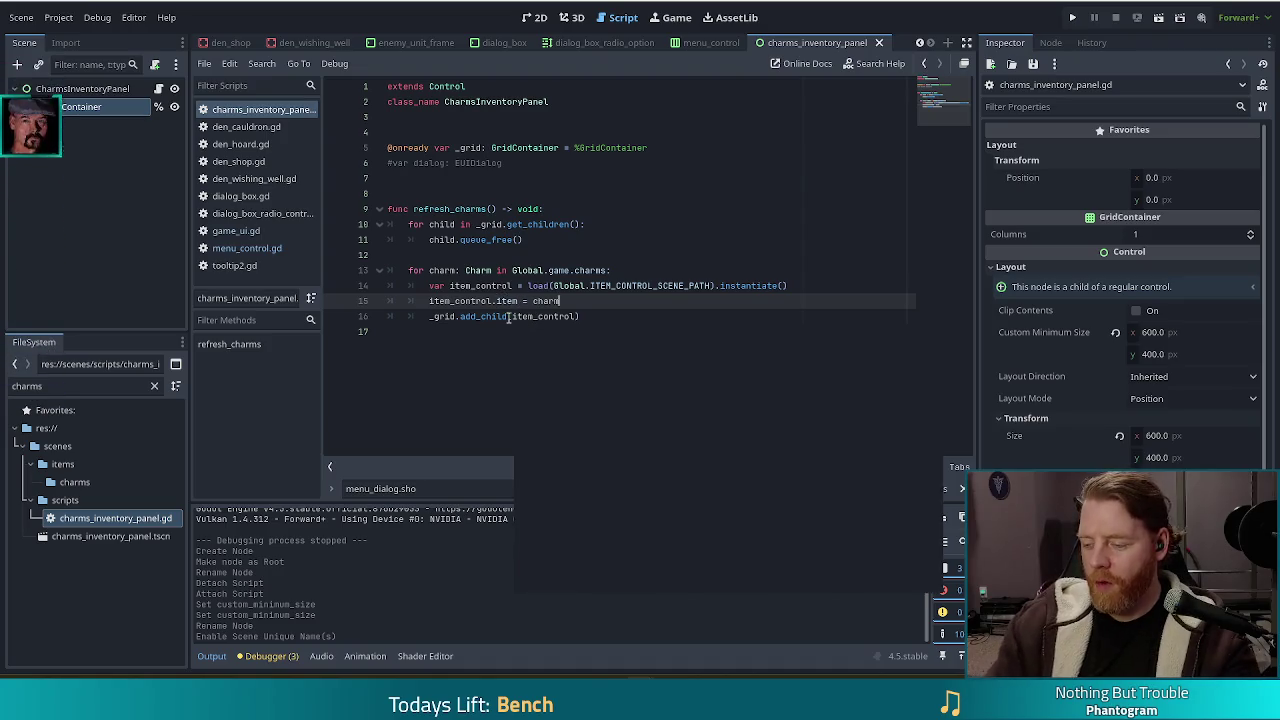
mouse_move(509, 317)
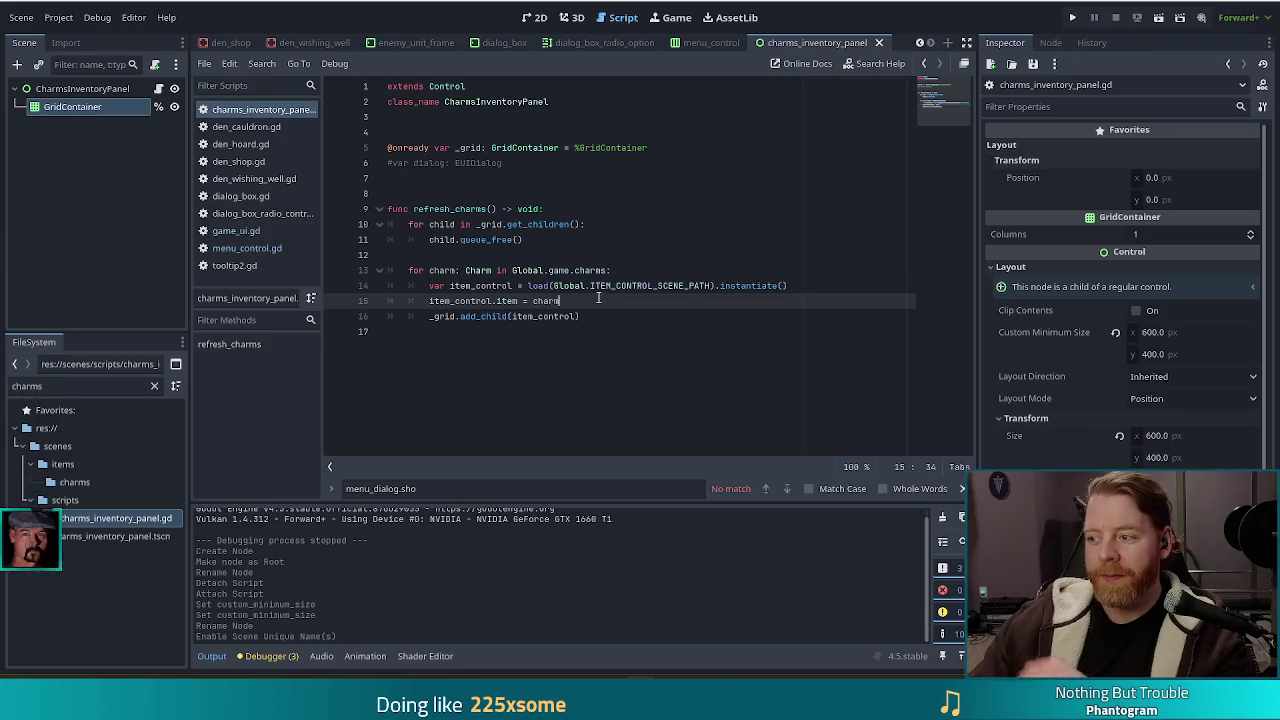
mouse_move(588, 286)
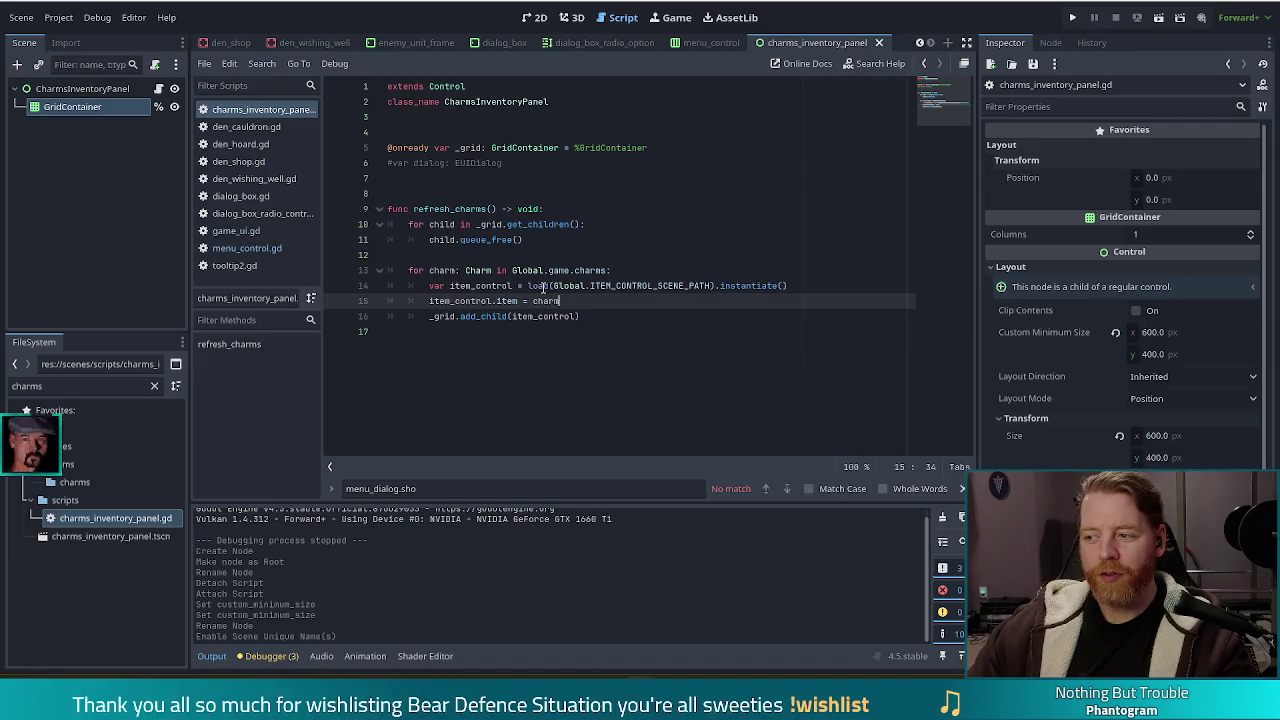
mouse_move(545, 286)
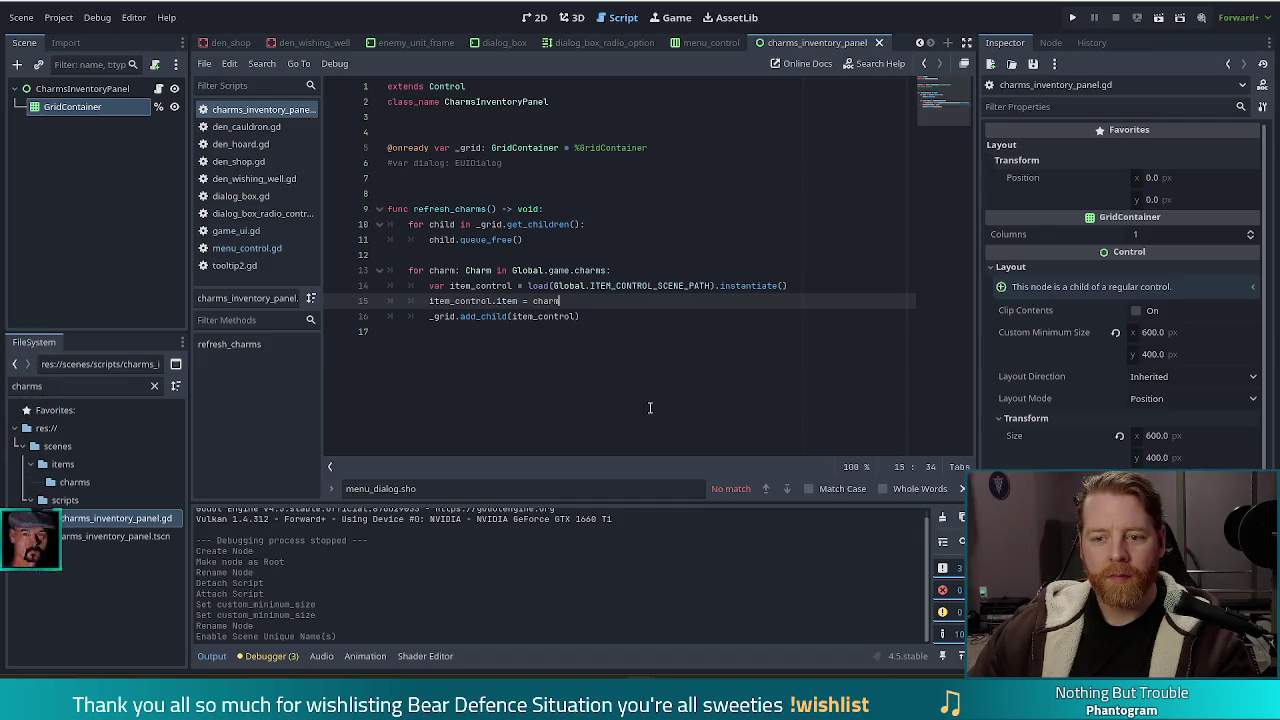
left_click(537, 286)
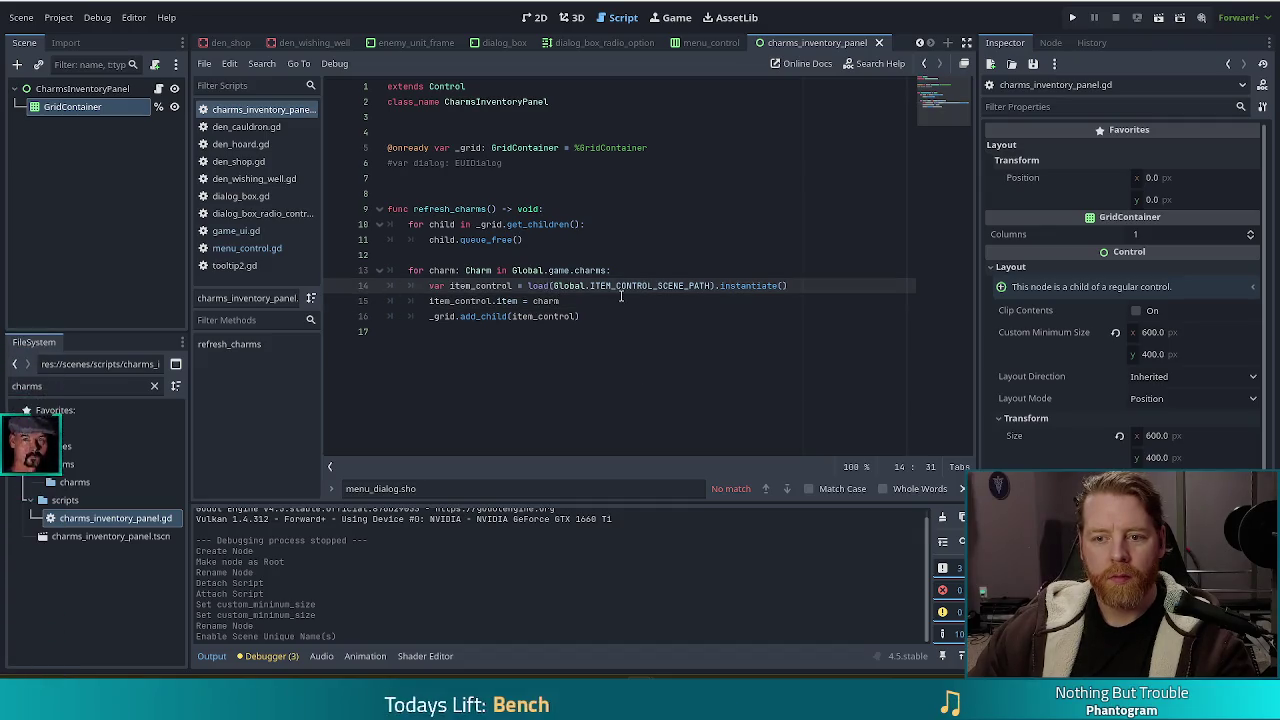
left_click(519, 255)
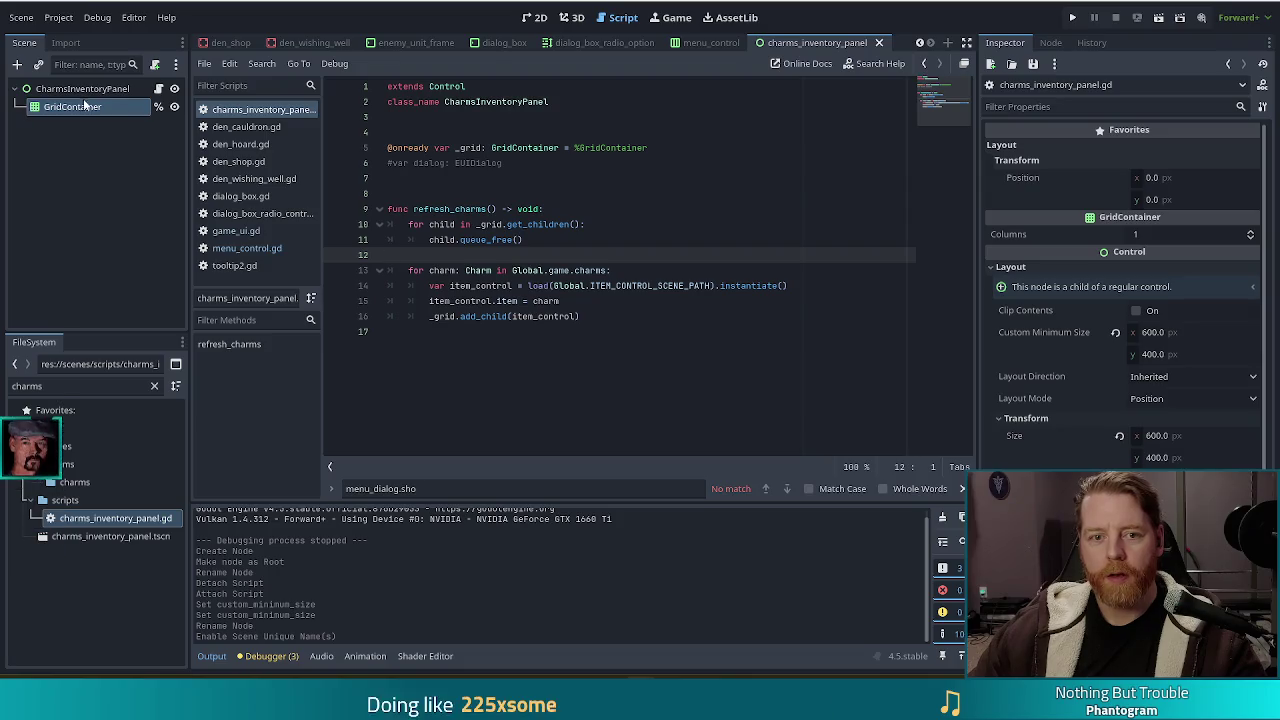
Step: Add a RichTextLabel child under CharmsInventoryPanel and start renaming it
left_click(535, 17)
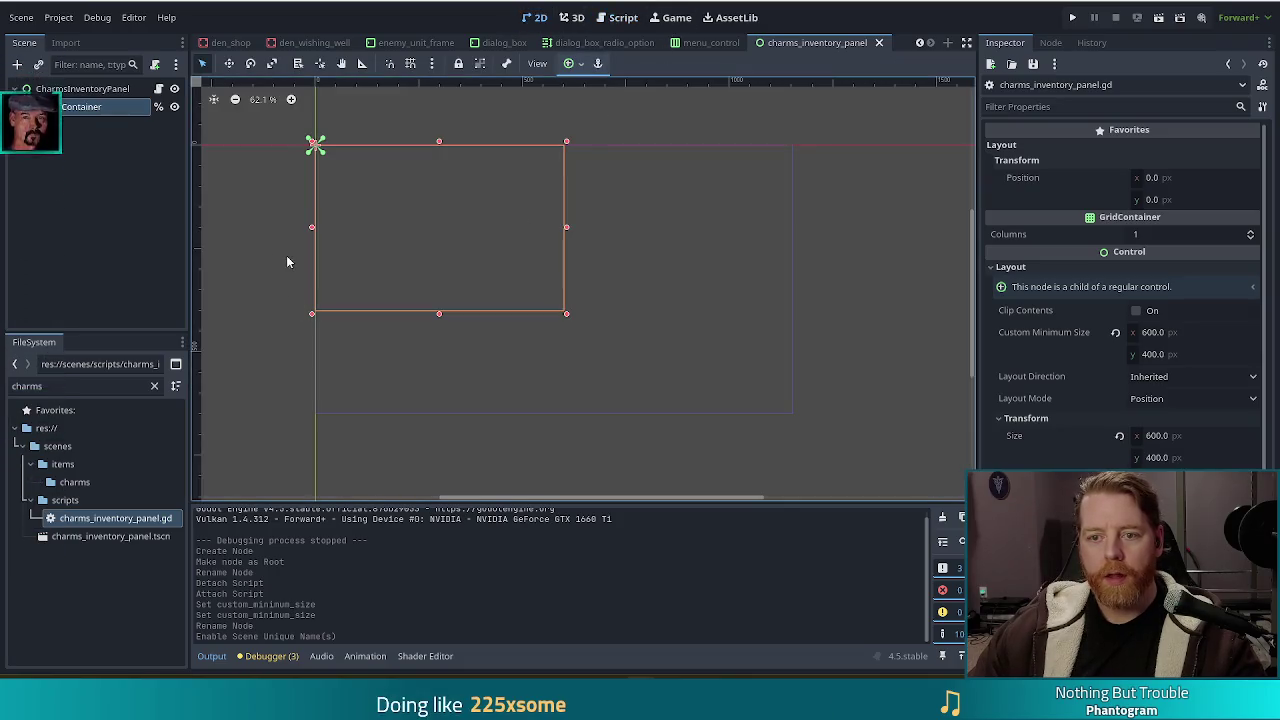
left_click(82, 88)
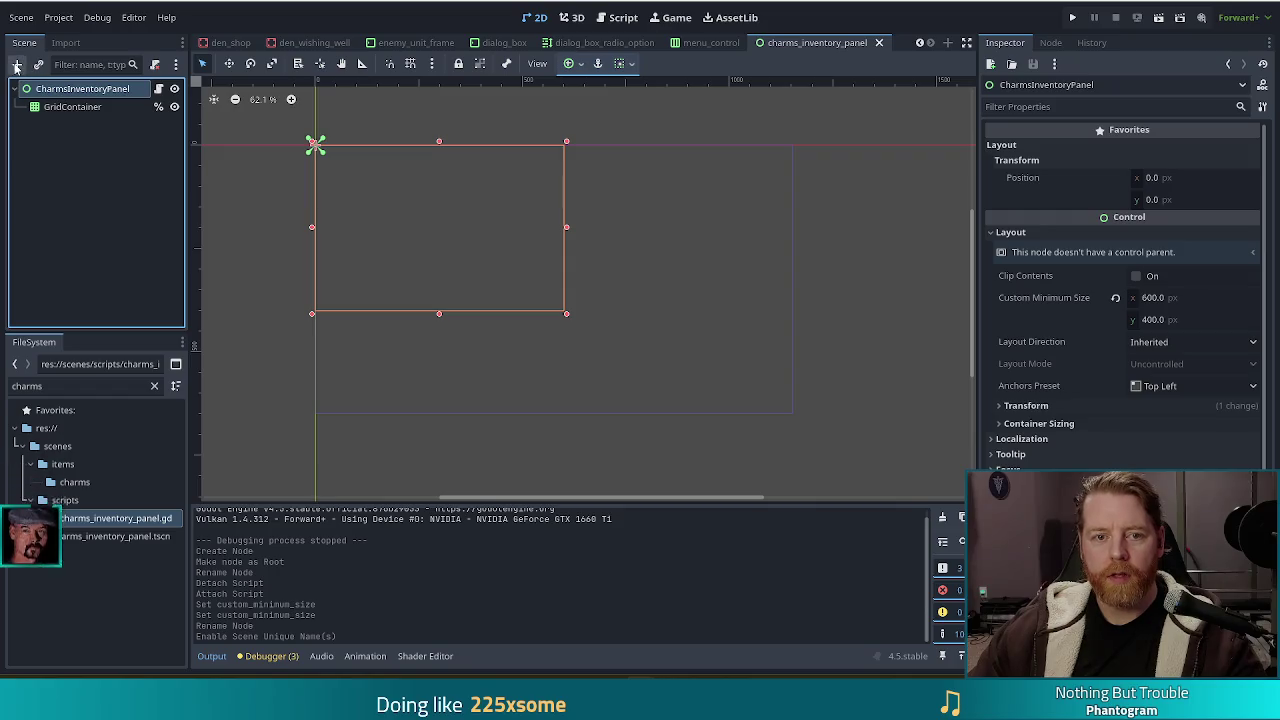
left_click(16, 64)
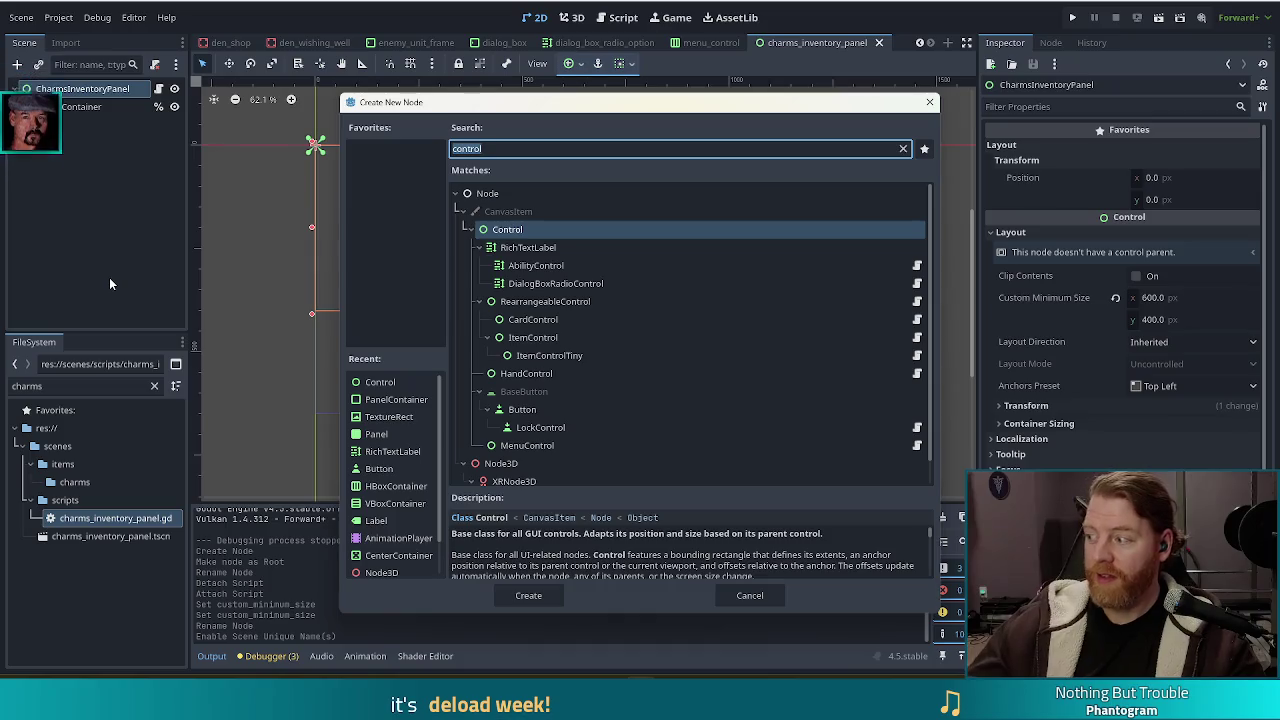
double_click(528, 247)
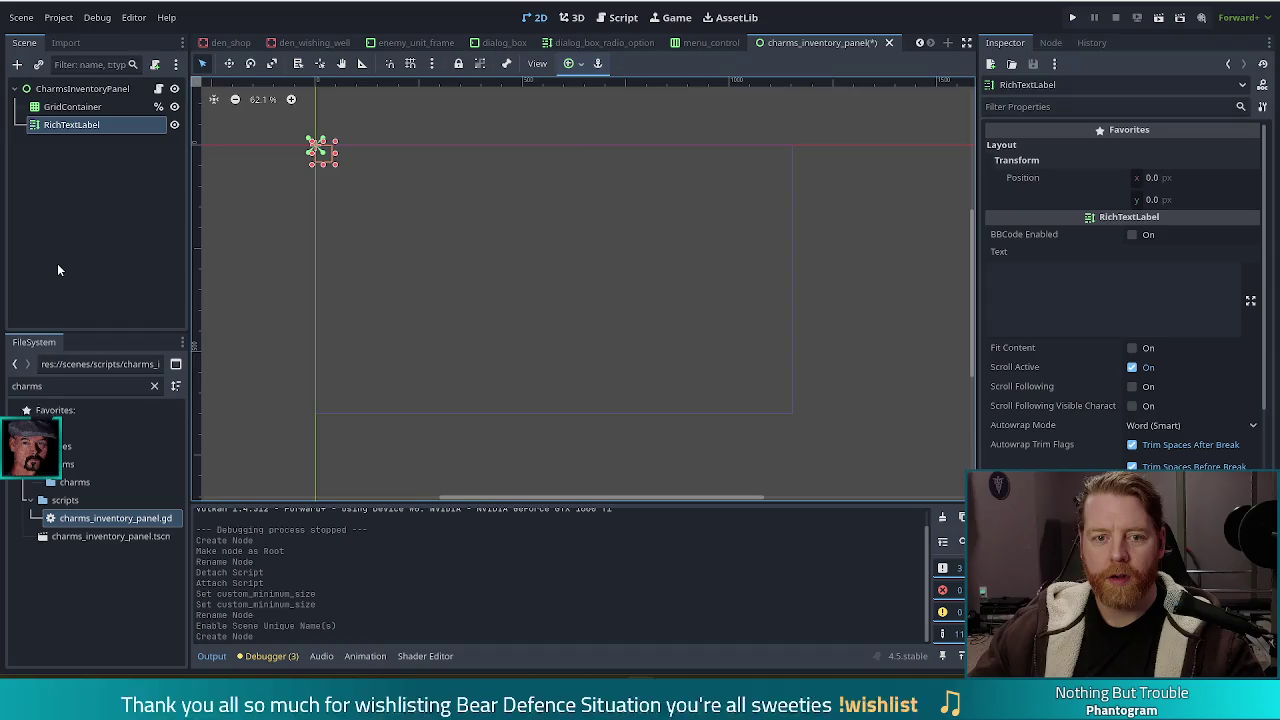
left_click(95, 205)
left_click(73, 125)
key("F2")
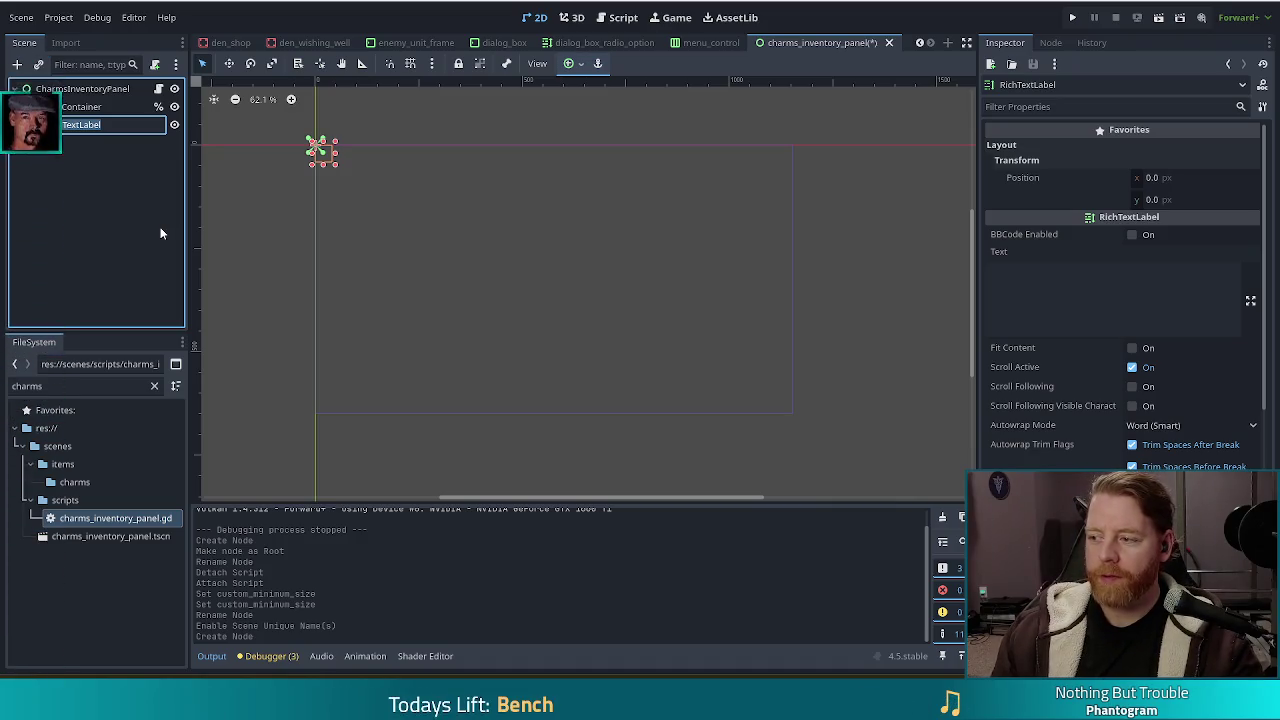
Step: Rename the RichTextLabel to EmptyLabel and make it accessible by unique name
type("Em")
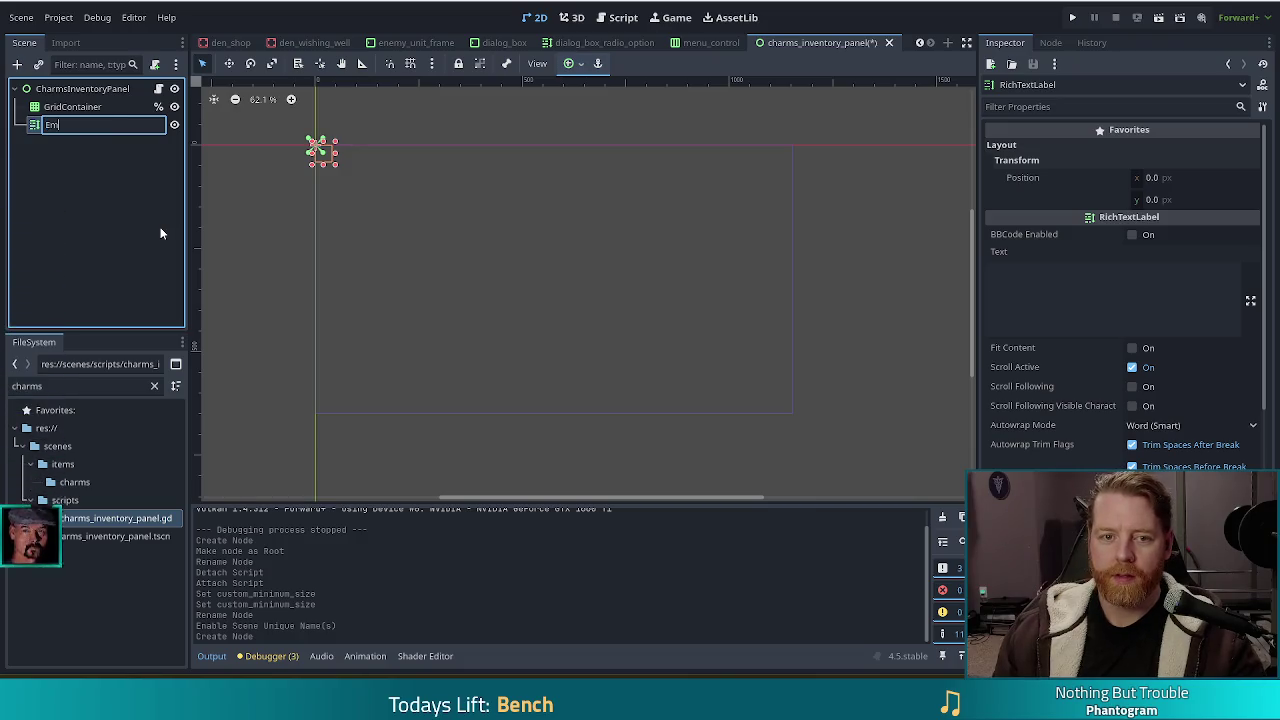
type("ptyLabel")
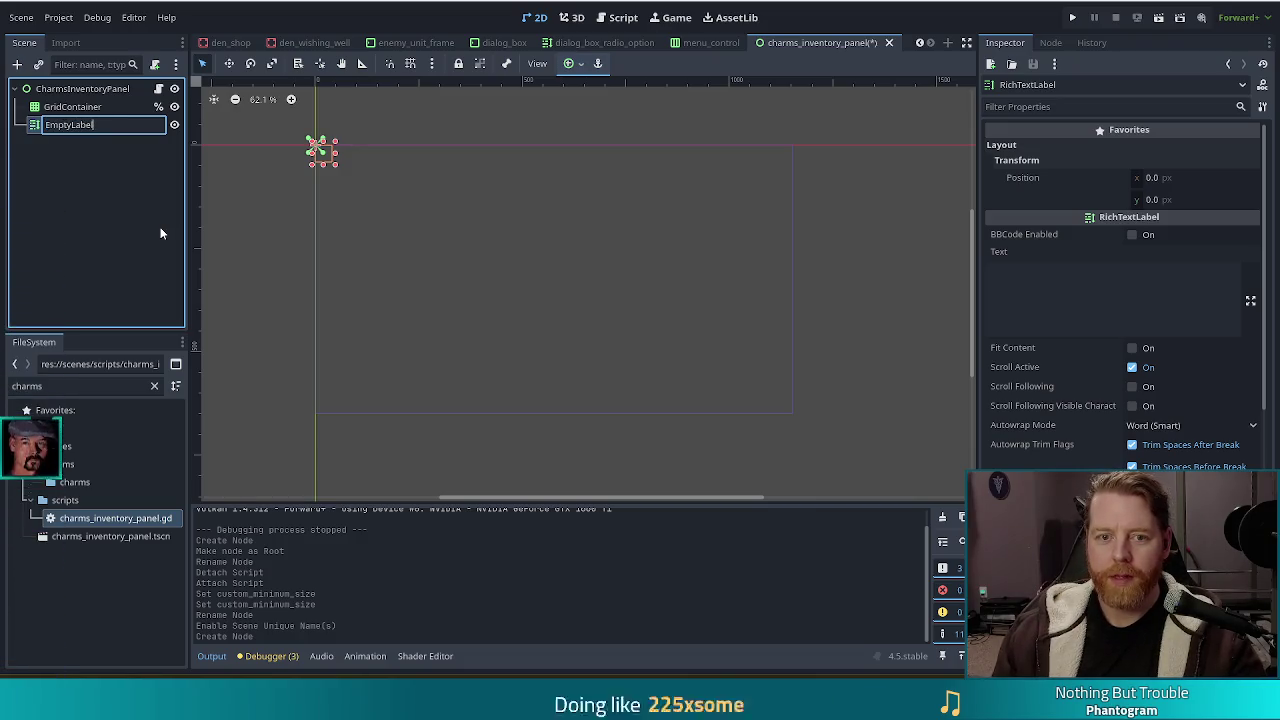
key("Return")
right_click(111, 122)
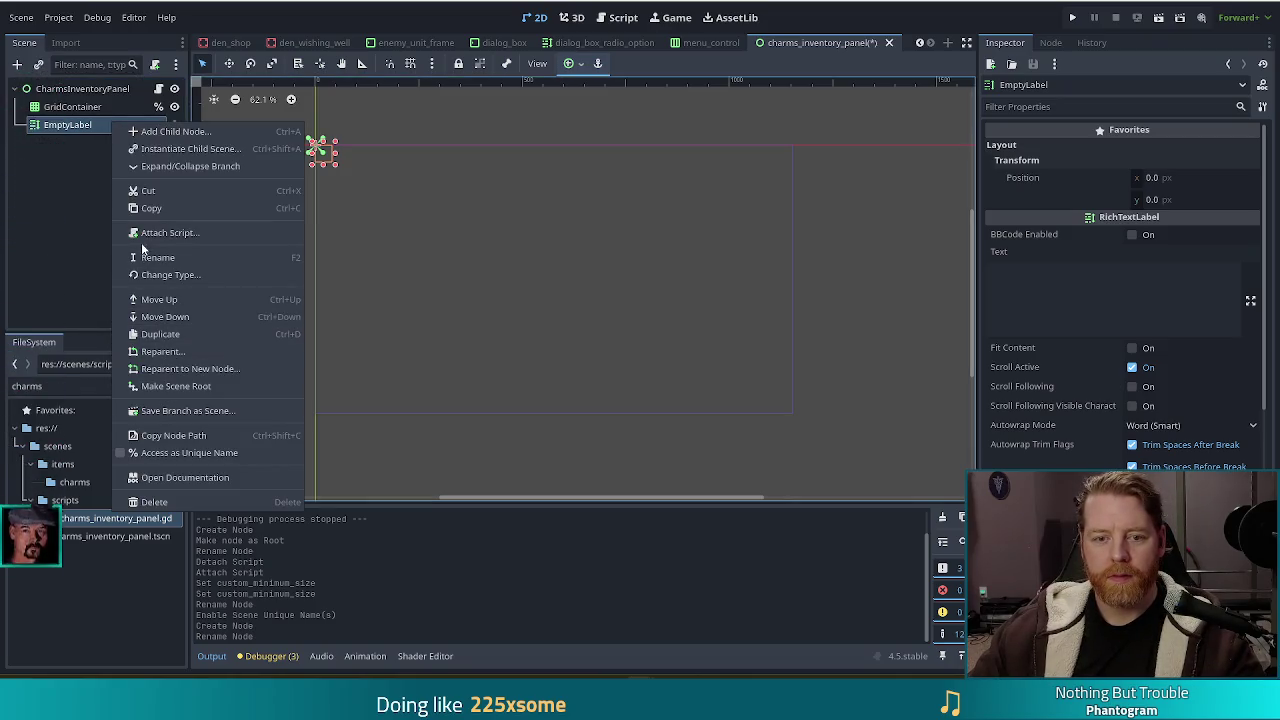
left_click(167, 454)
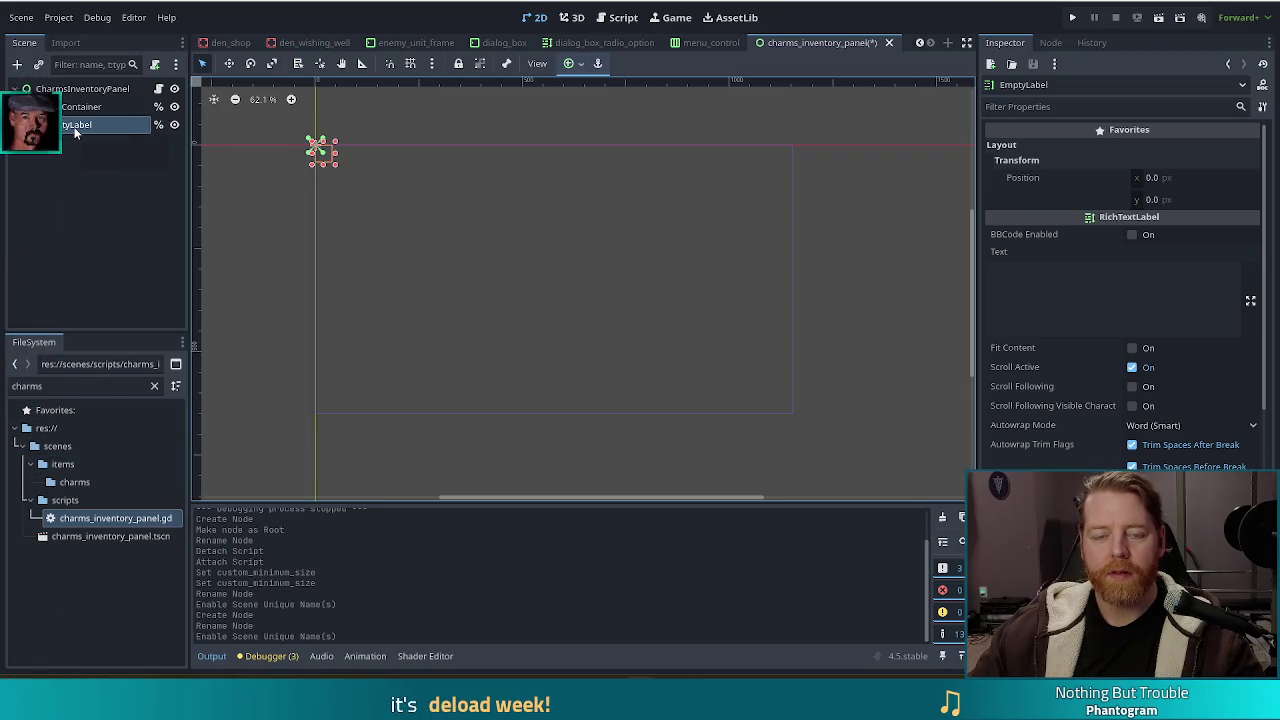
key("ctrl+F3")
mouse_move(79, 126)
left_mouse_down()
mouse_move(542, 132)
mouse_move(445, 170)
mouse_move(514, 187)
left_mouse_up()
left_click(551, 162)
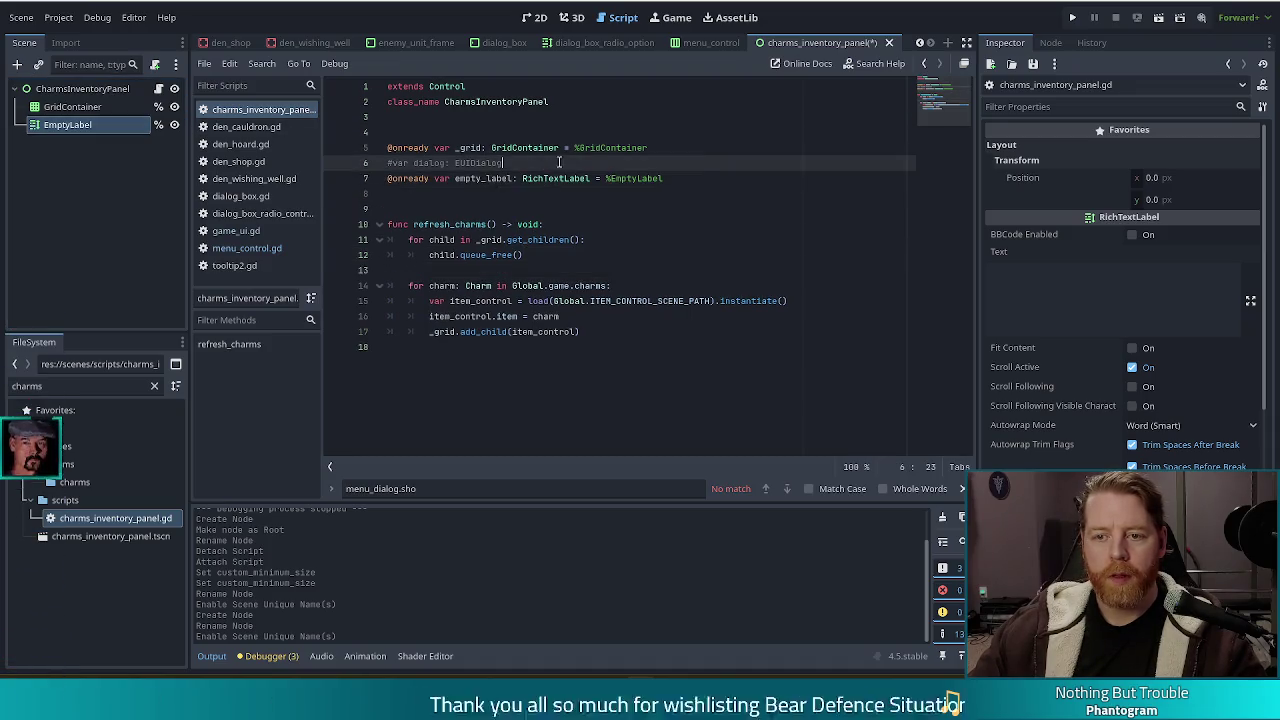
key("shift+Home")
key("BackSpace")
key("BackSpace")
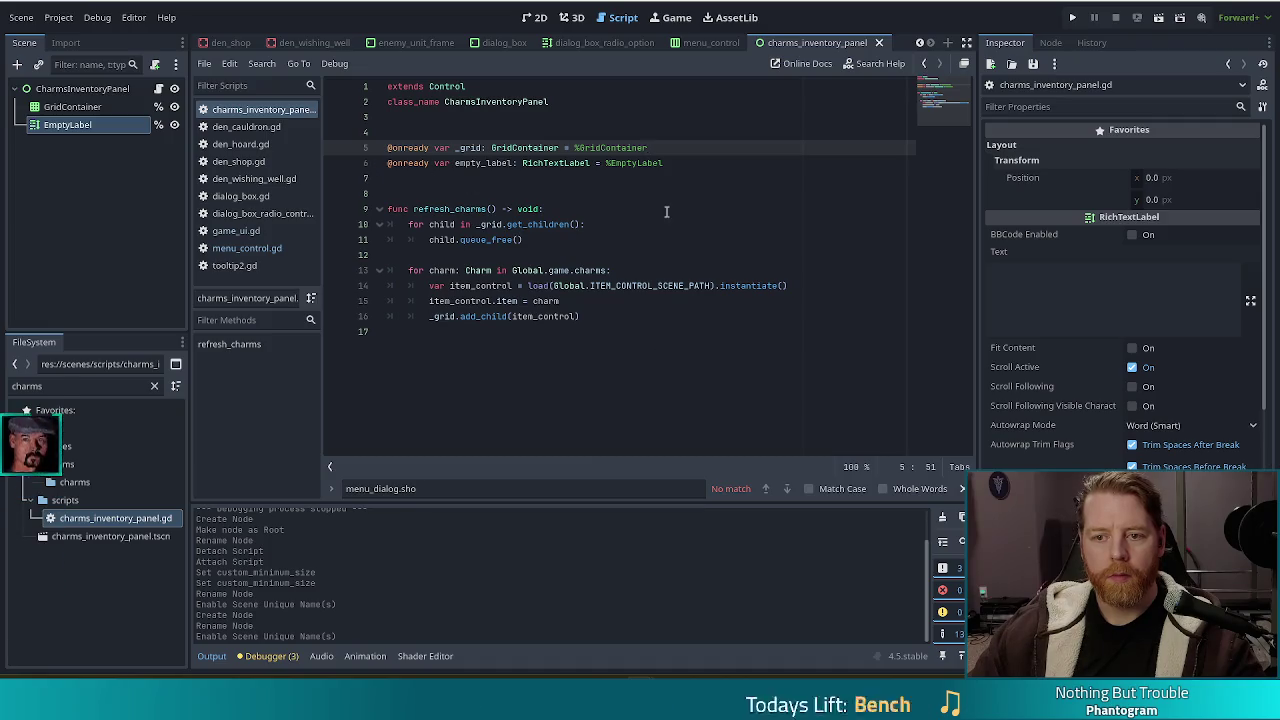
left_click(620, 316)
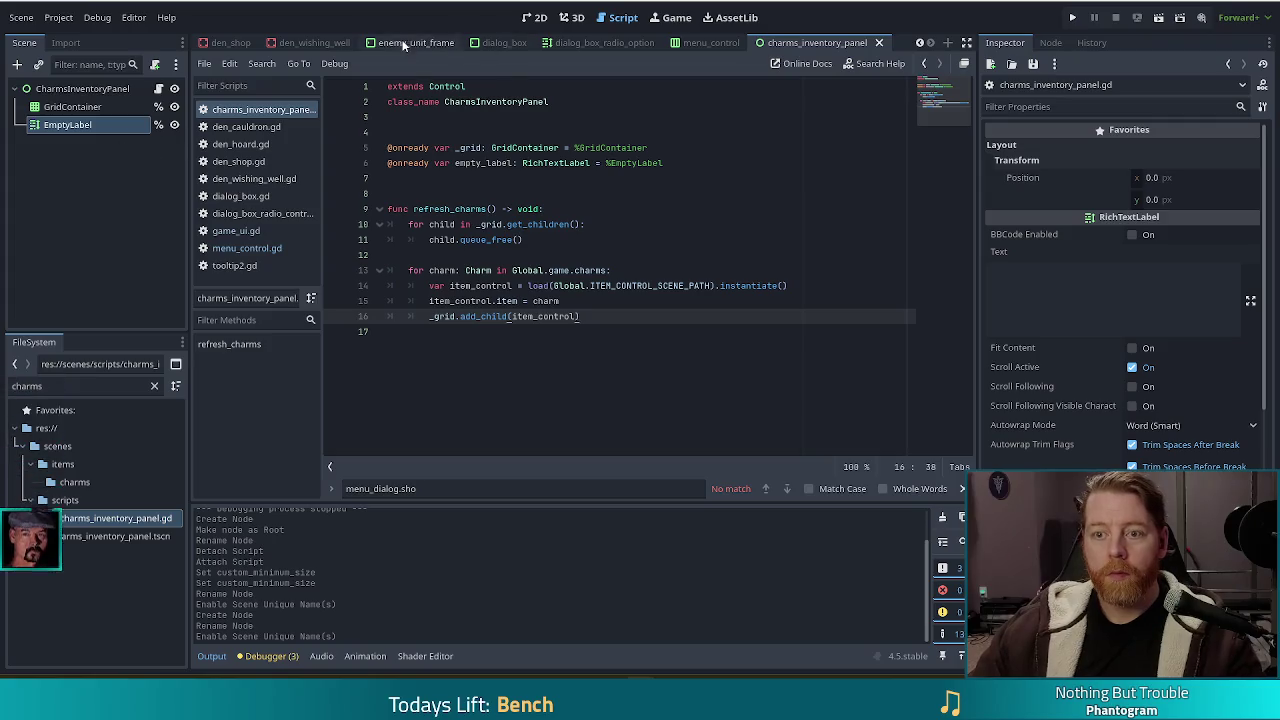
key("ctrl+F1")
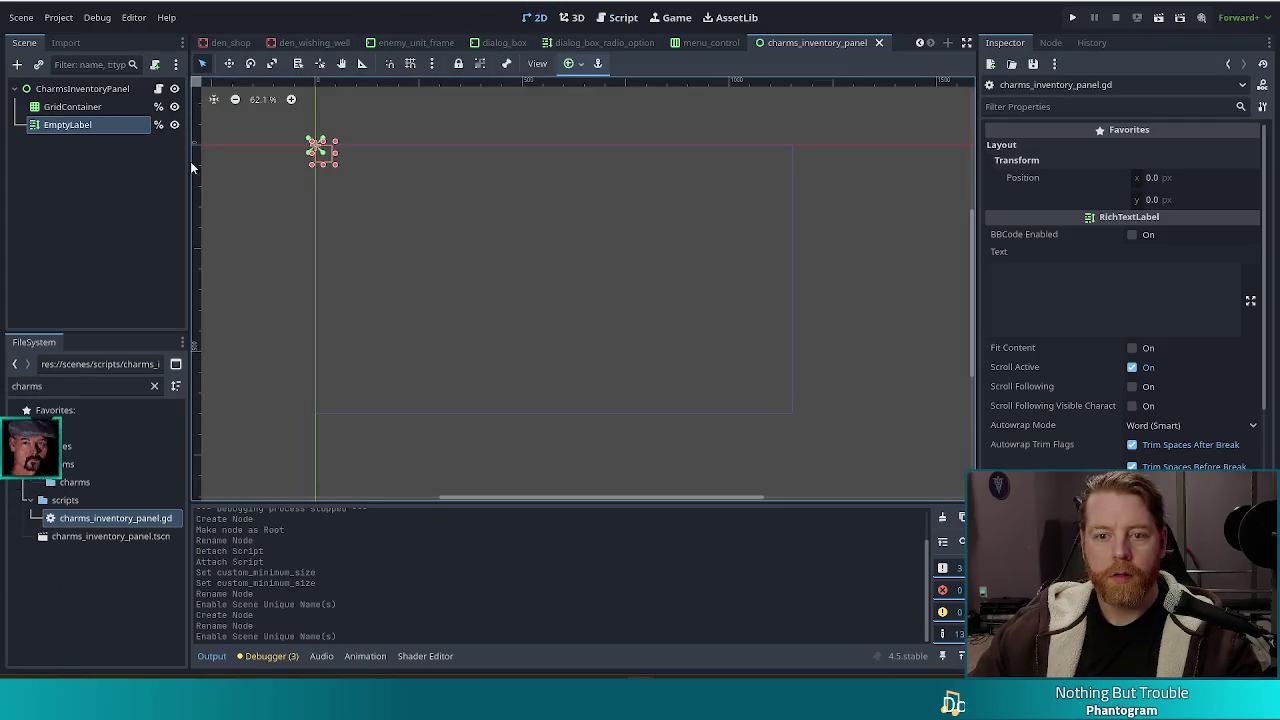
Step: Set EmptyLabel's anchors preset to Full Rect
scroll(1040, 405, "down", 10)
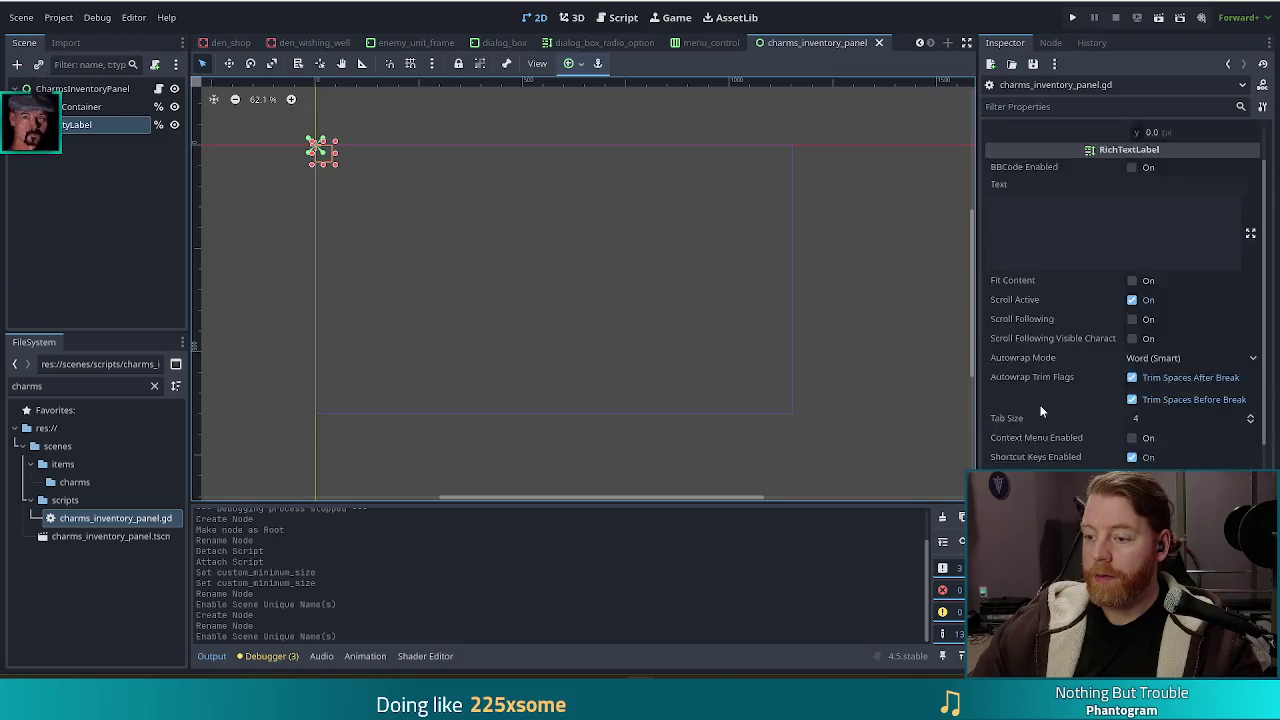
left_click(1039, 410)
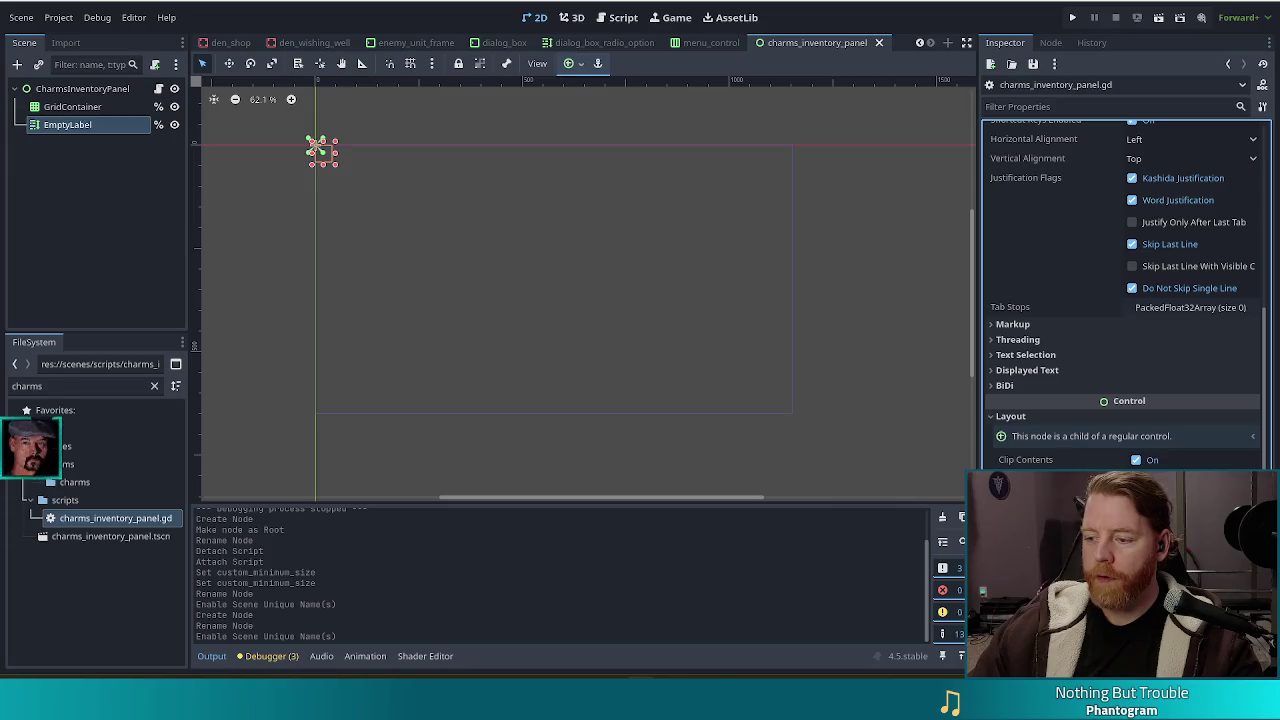
scroll(1086, 415, "down", 5)
left_click(1161, 318)
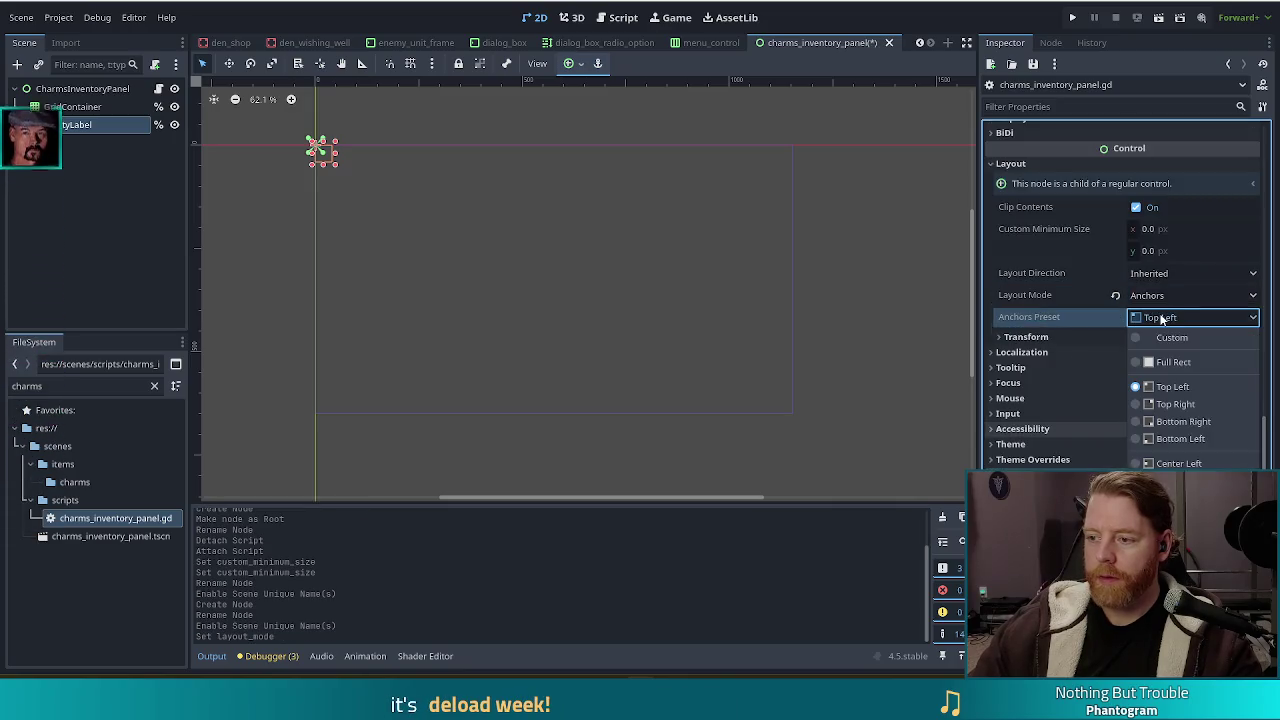
left_click(1154, 365)
Step: Reset GridContainer's Custom Minimum Size and Size to zero
left_click(75, 110)
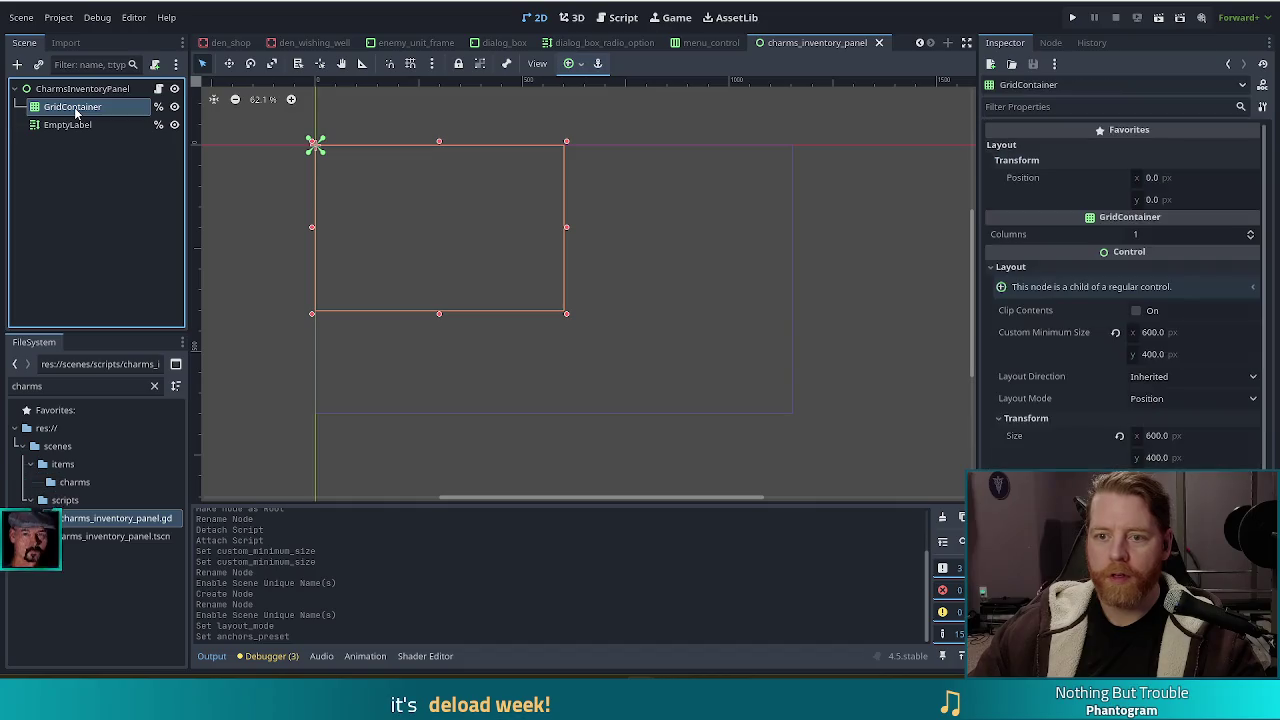
left_click(1116, 332)
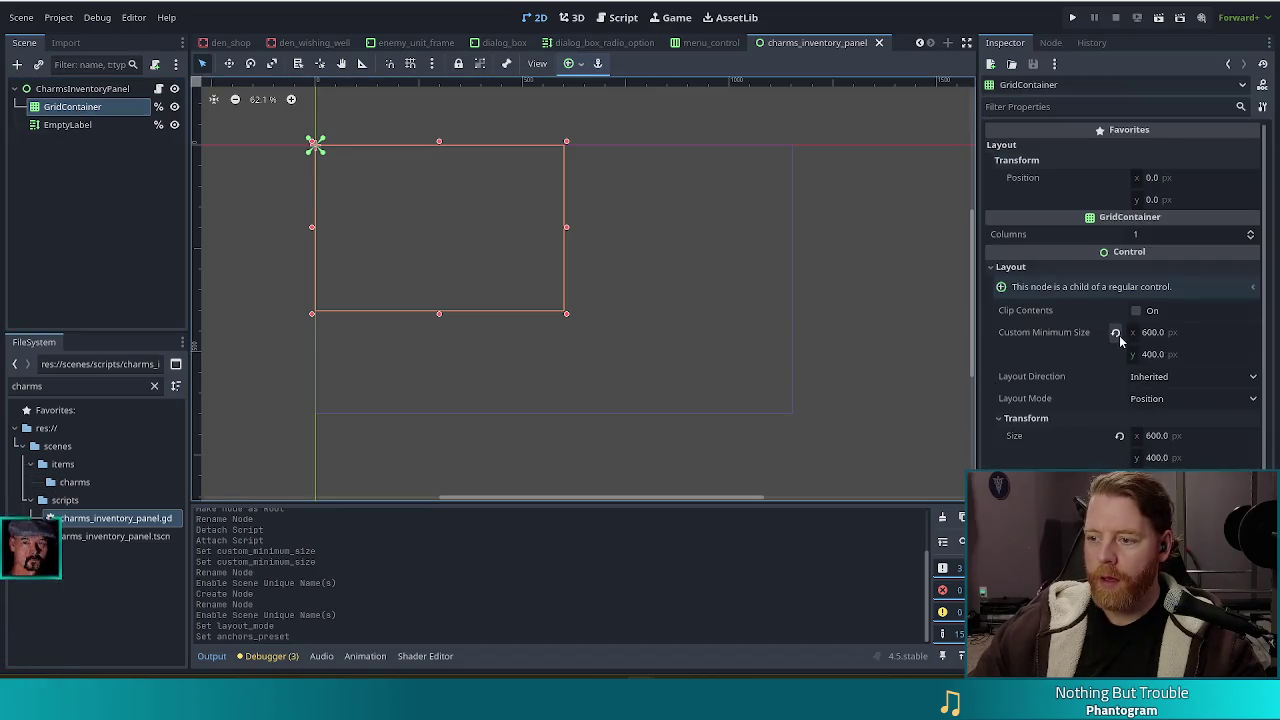
left_click(1121, 437)
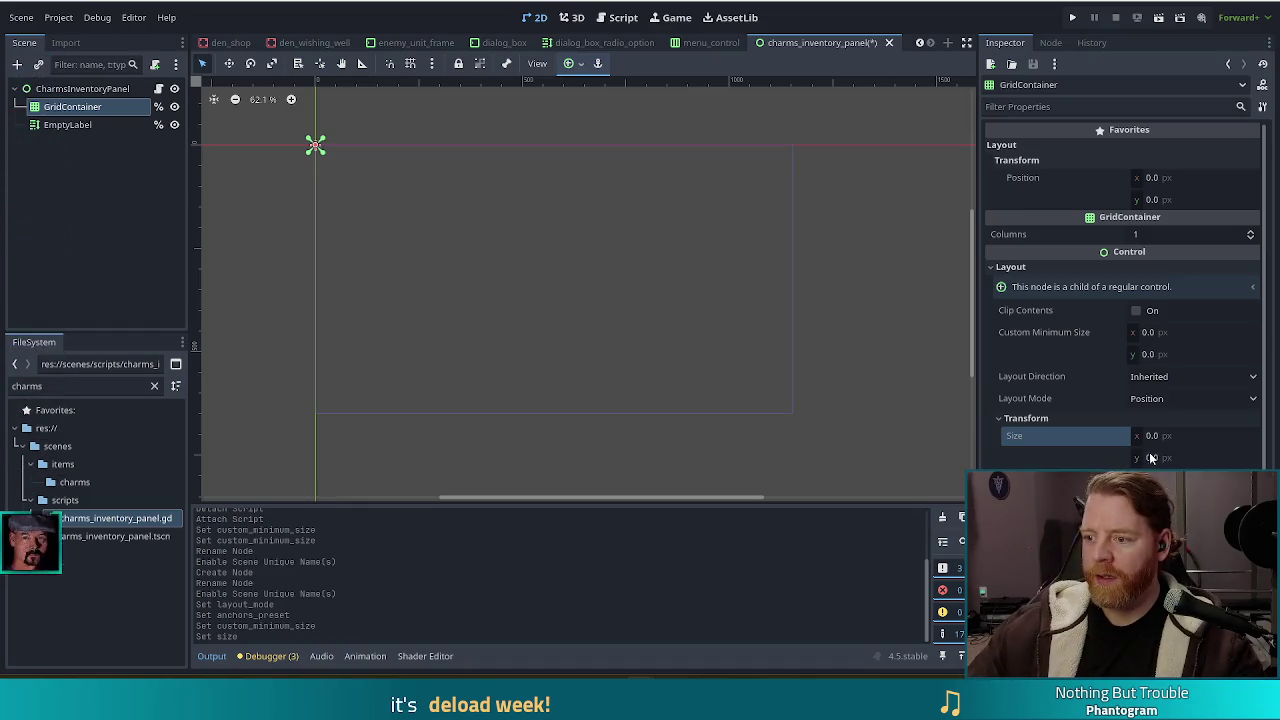
Step: Compare GridContainer's settings with the root panel's 600×400 size
left_click(70, 107)
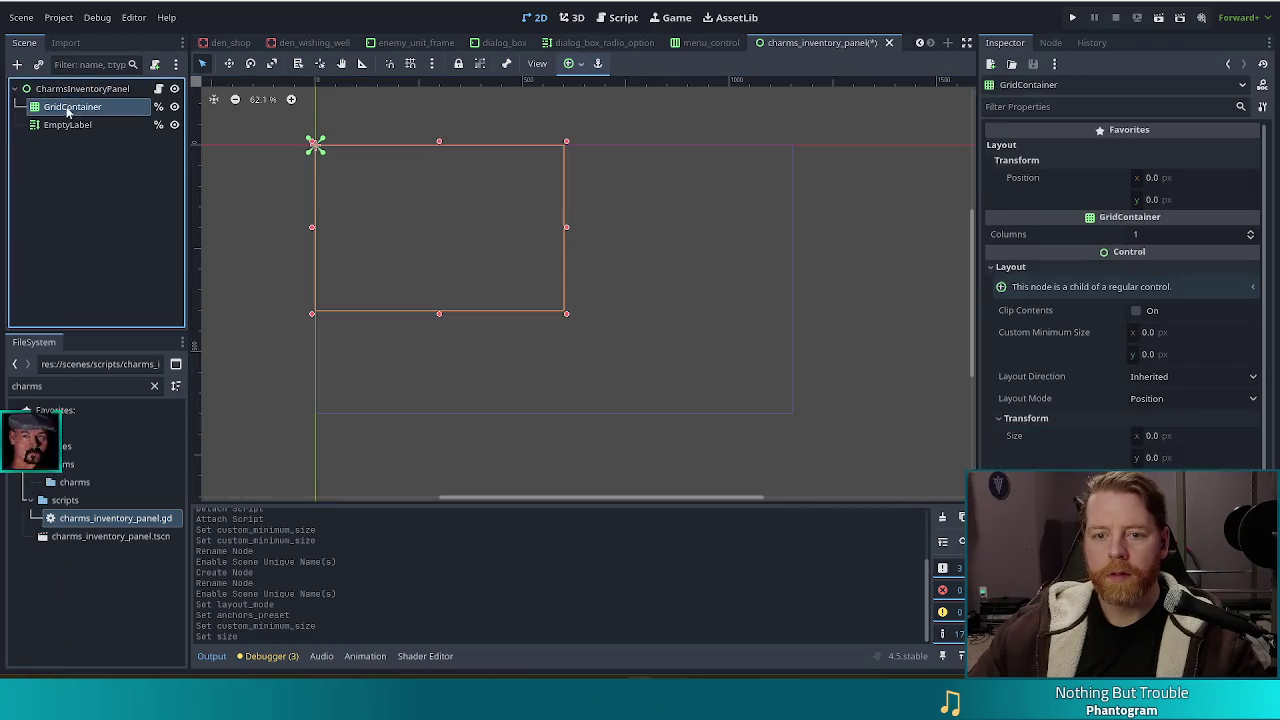
key("Down")
key("Up")
key("Up")
key("Down")
key("Up")
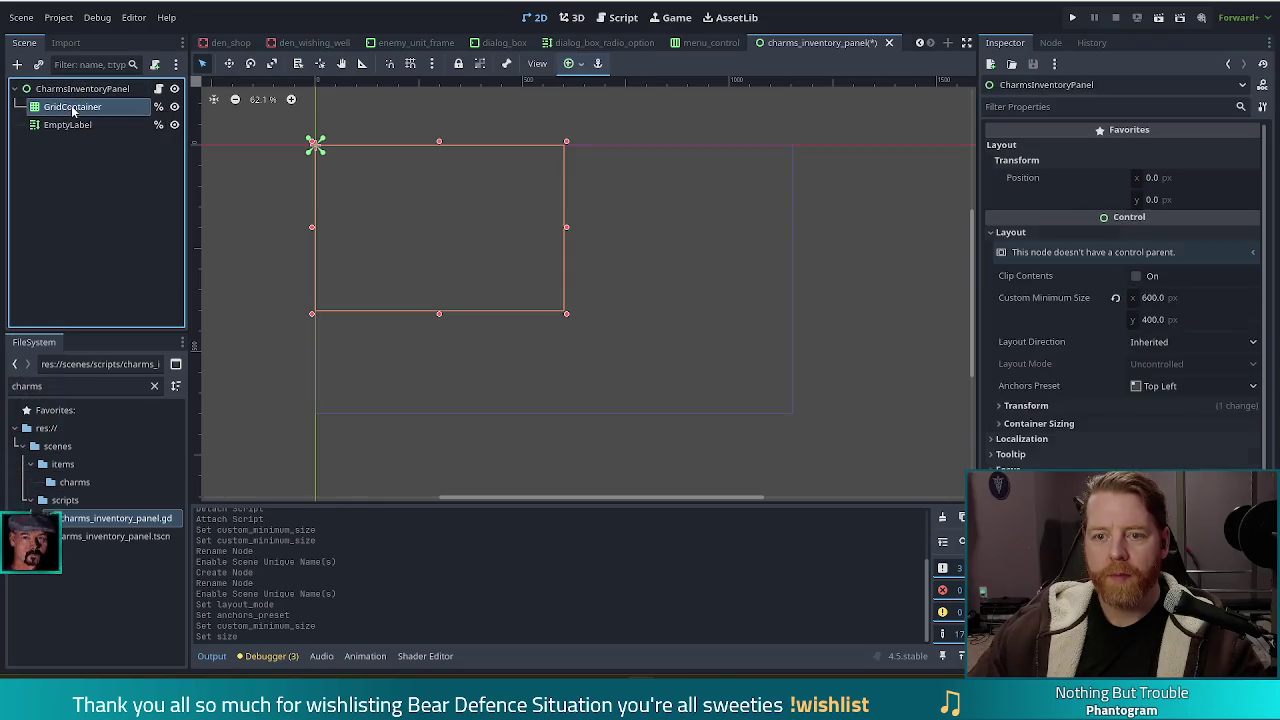
key("Down")
key("Down")
key("Up")
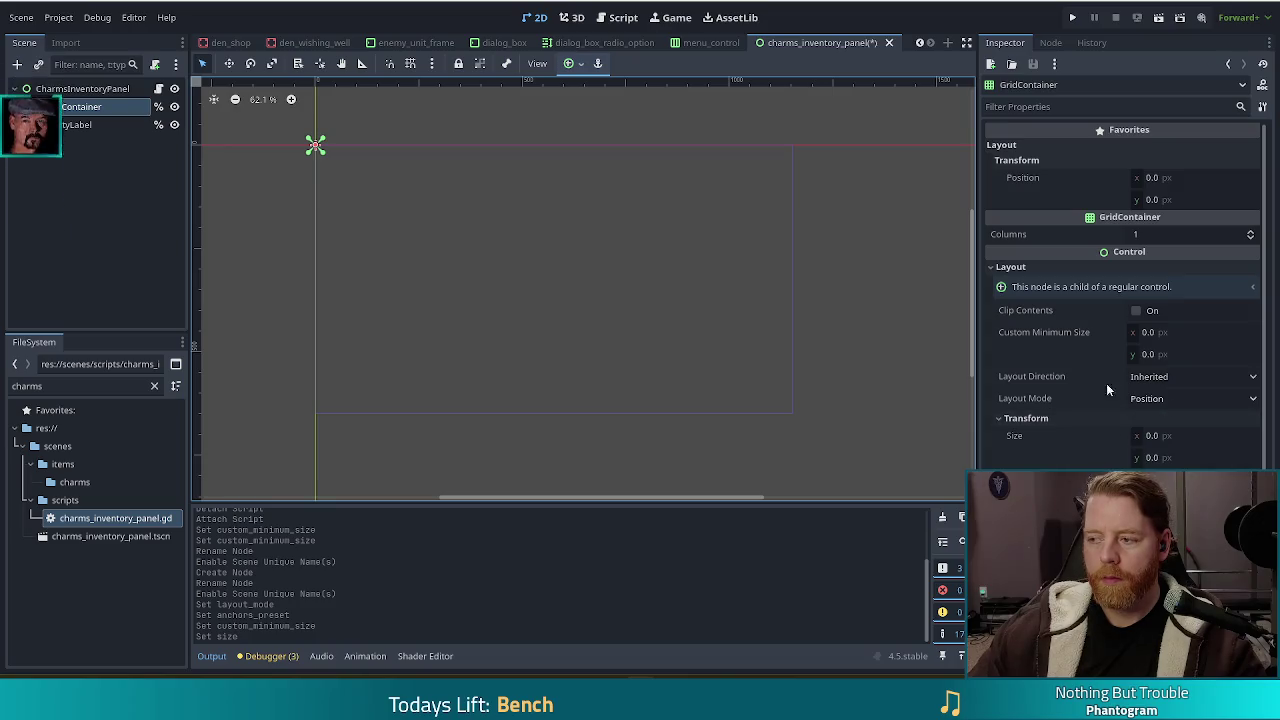
left_click(85, 89)
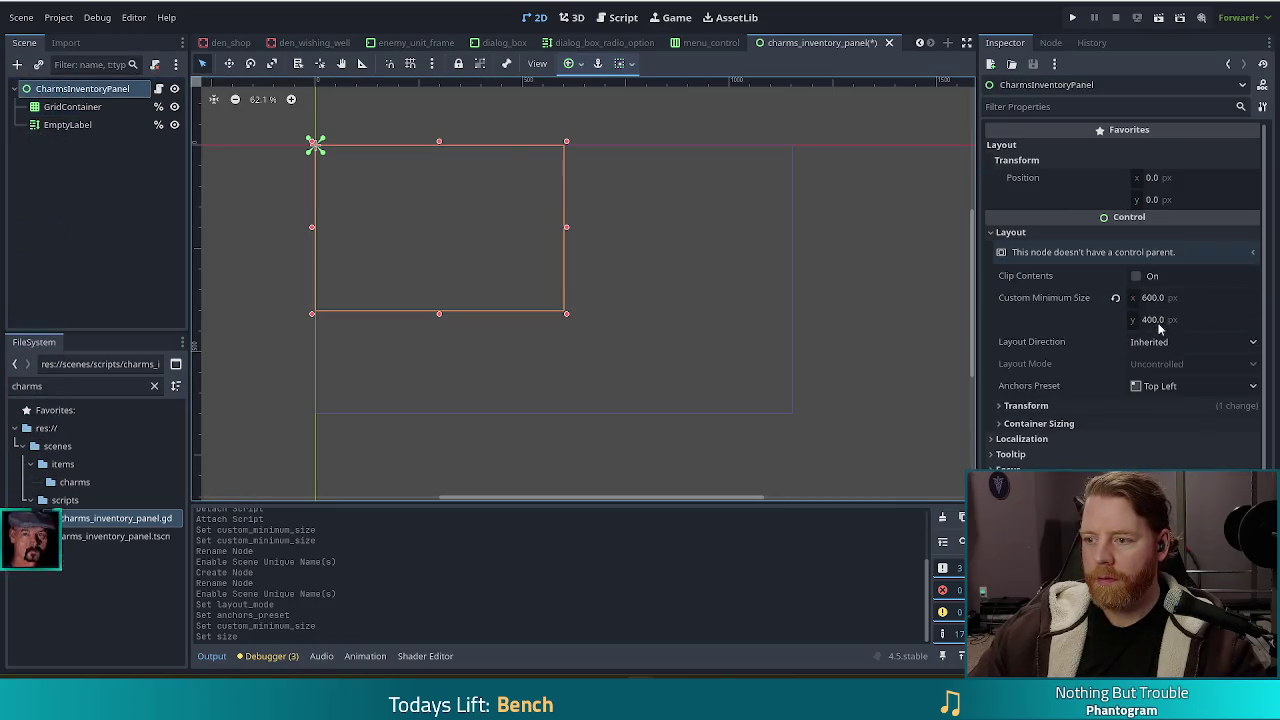
Step: Set GridContainer's Layout Mode to Anchors with the Full Rect preset, then save the scene
left_click(78, 107)
left_click(998, 419)
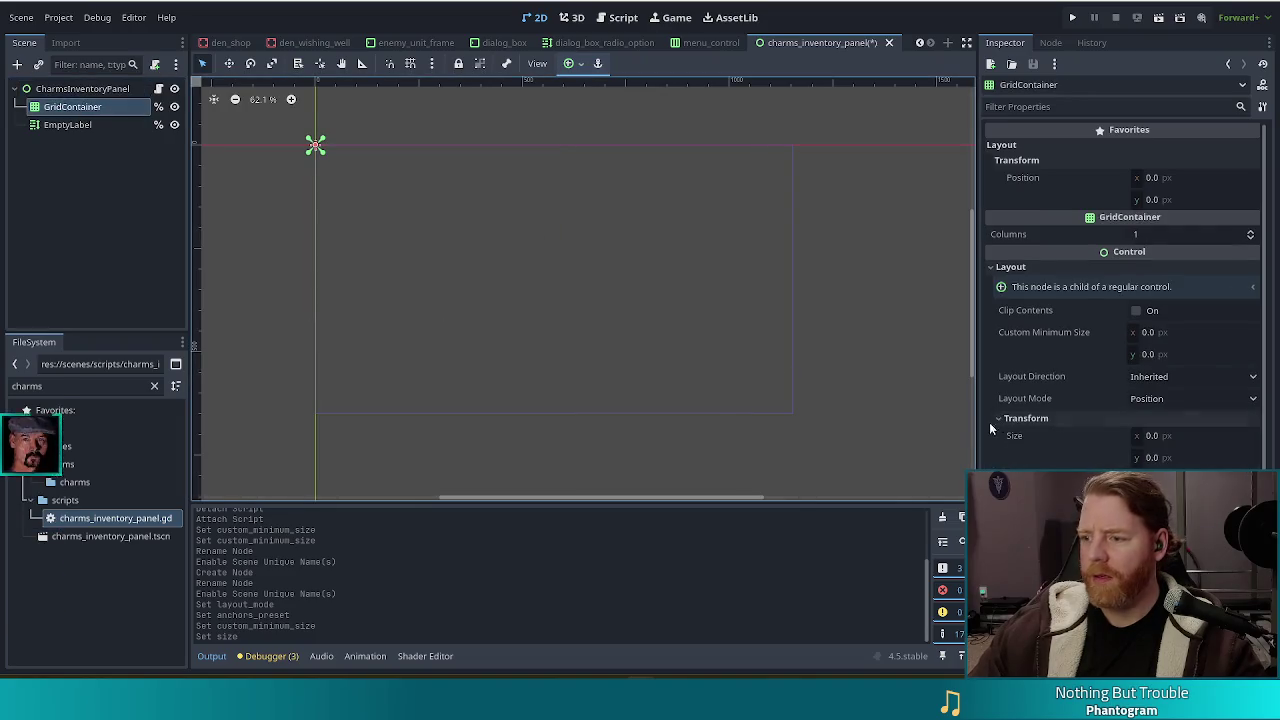
left_click(1168, 398)
left_click(1172, 430)
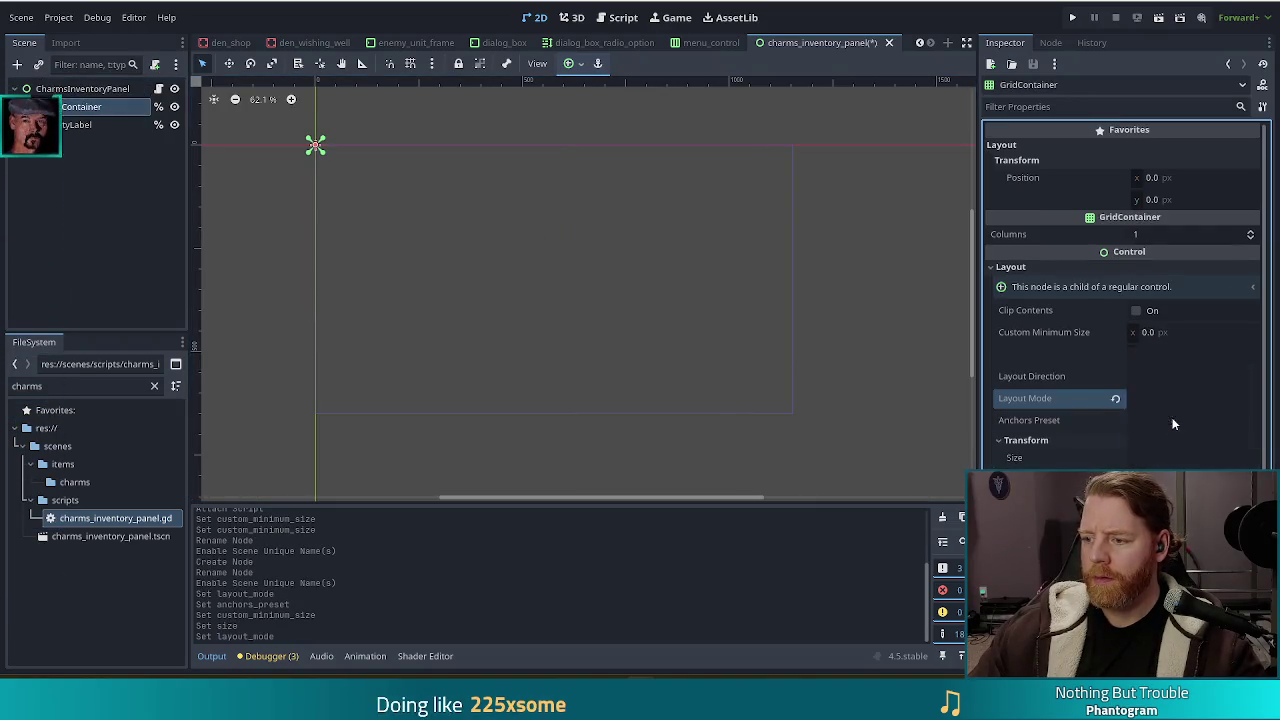
left_click(1174, 421)
left_click(1169, 382)
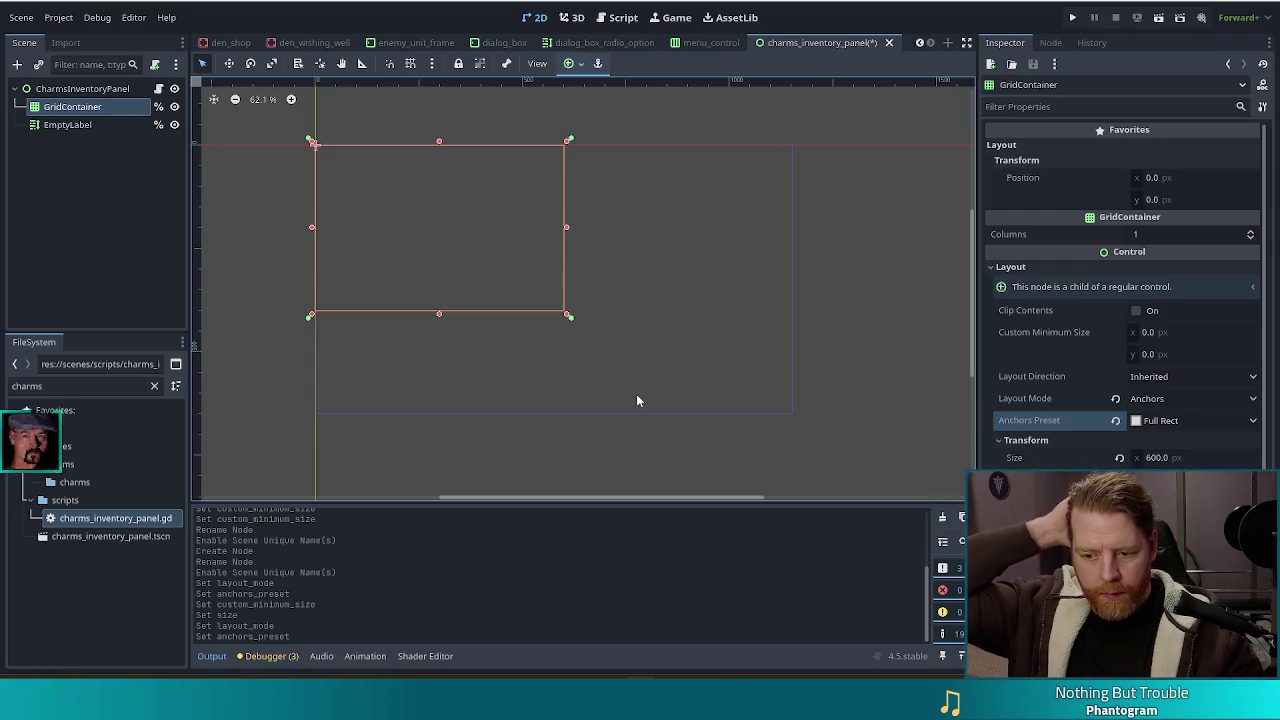
key("ctrl+s")
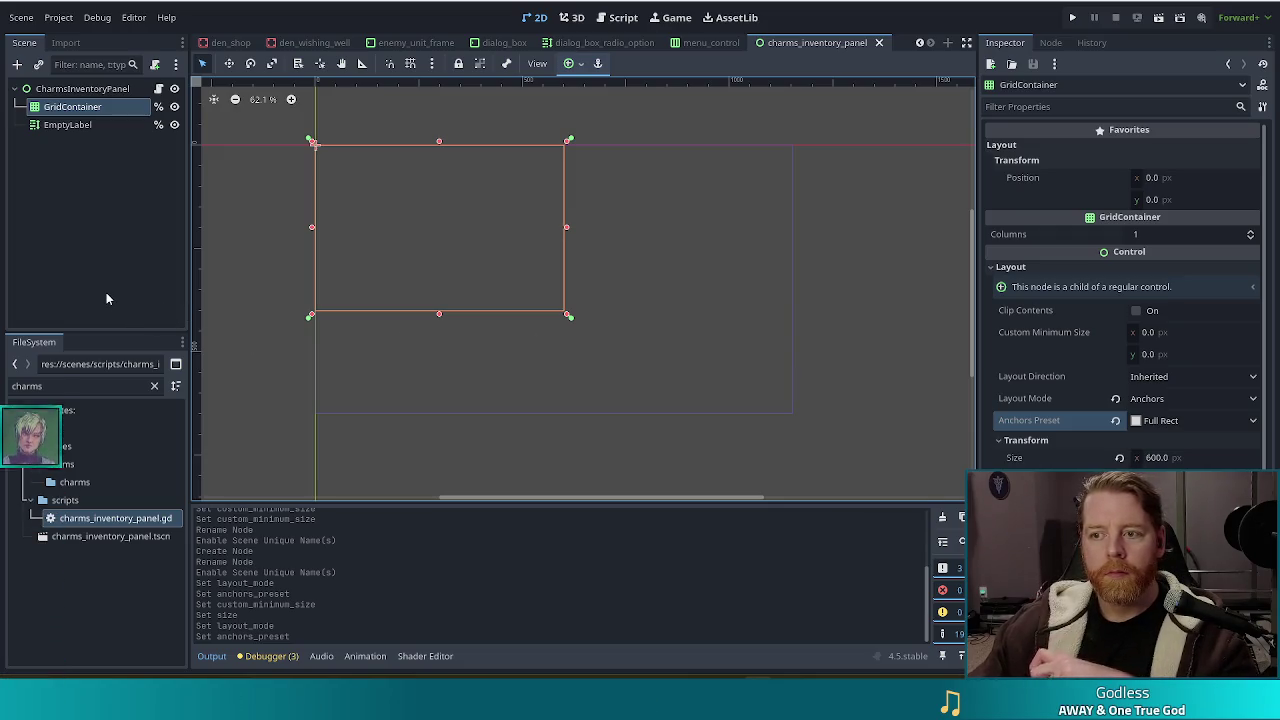
Step: Select EmptyLabel and scroll through its RichTextLabel properties in the Inspector
left_click(70, 125)
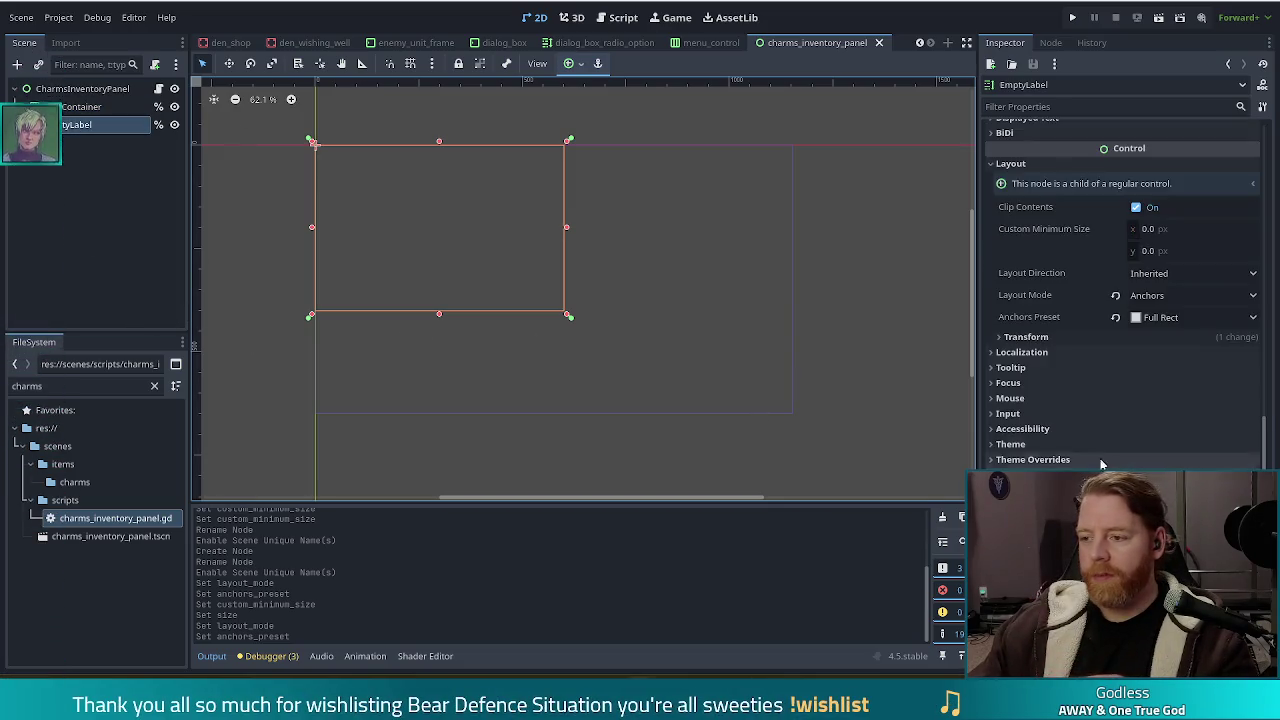
scroll(1155, 330, "up", 4)
scroll(1145, 335, "down", 3)
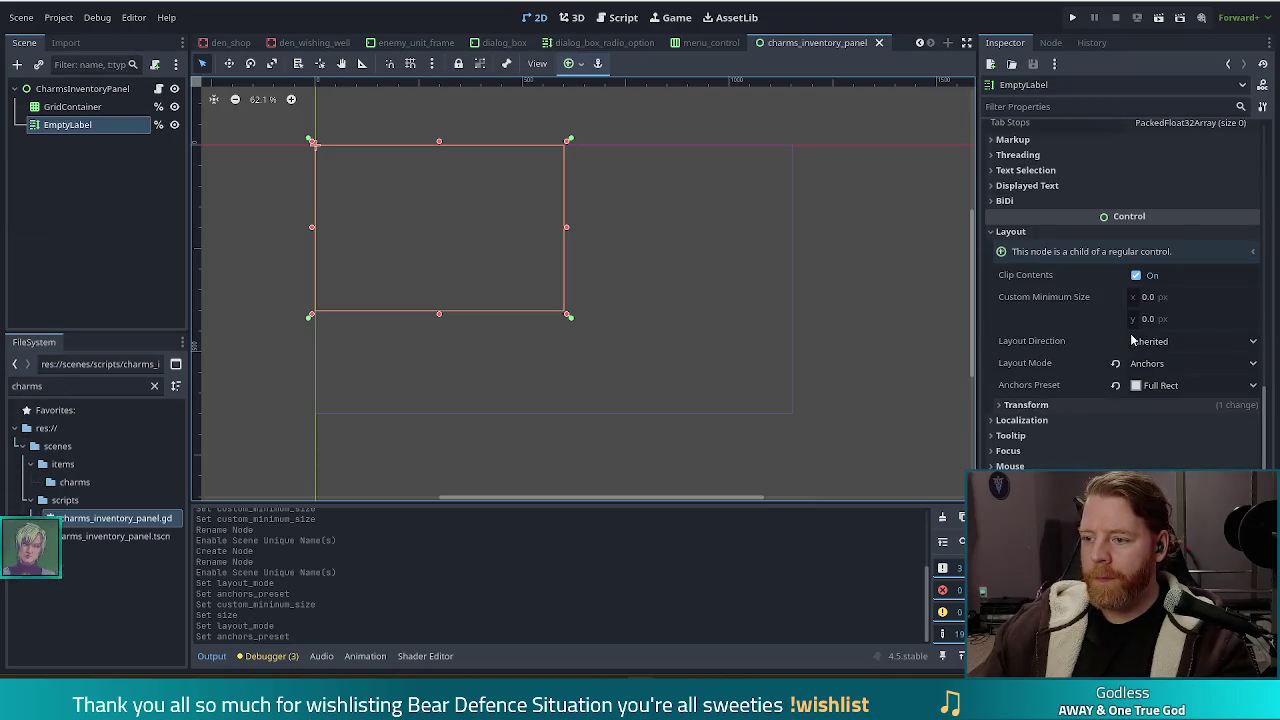
scroll(1140, 355, "up", 3)
scroll(1148, 350, "up", 2)
scroll(1150, 352, "down", 2)
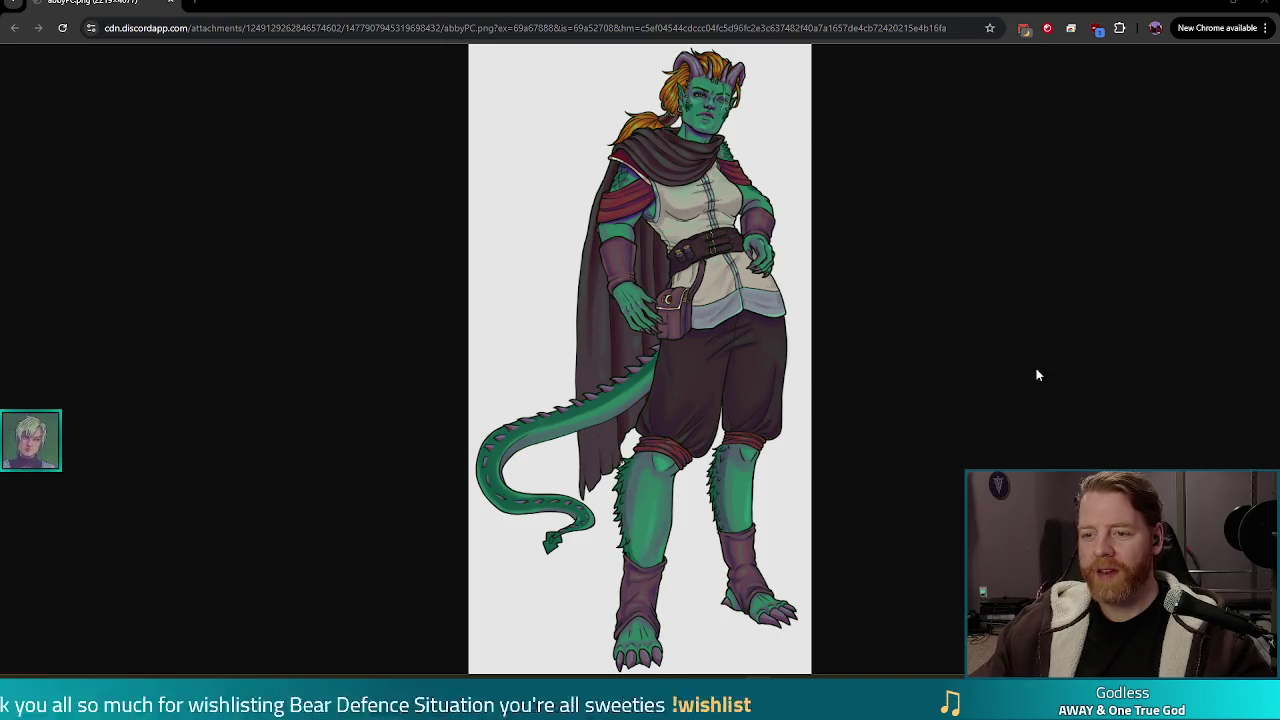
Step: Zoom the green horned character artwork to full size, then fit it to the window
left_click(700, 95)
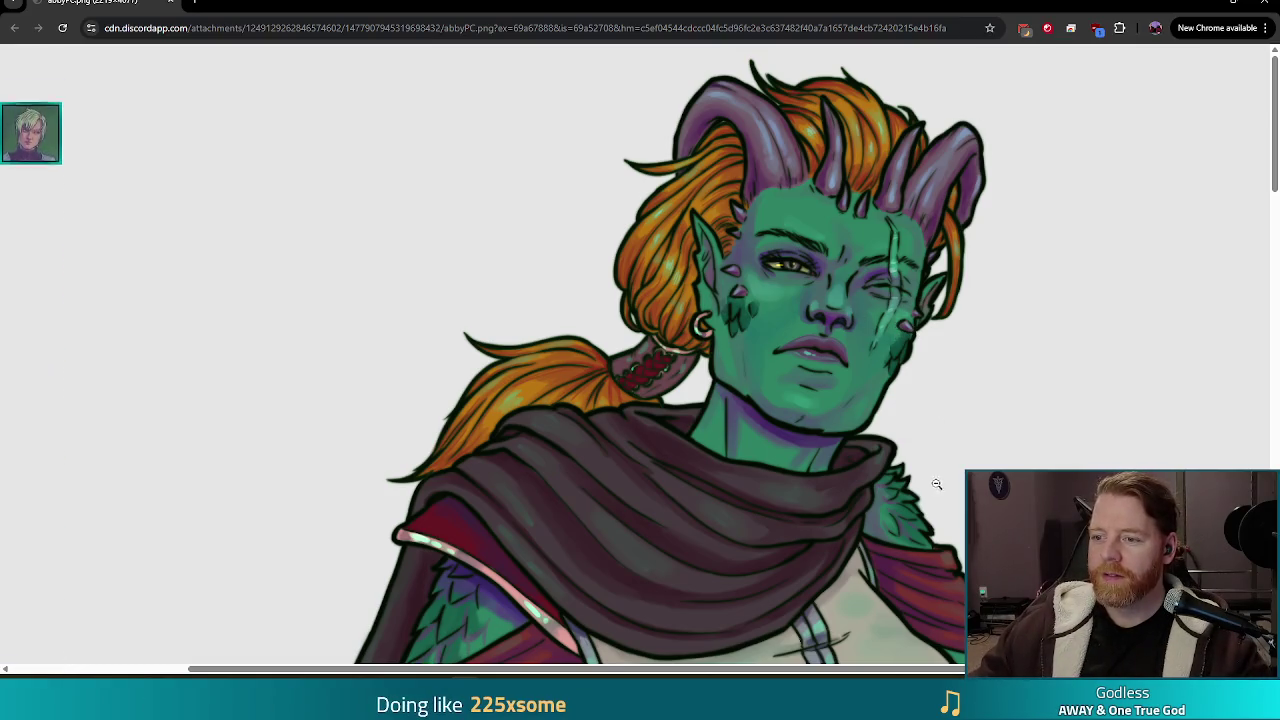
left_click(790, 451)
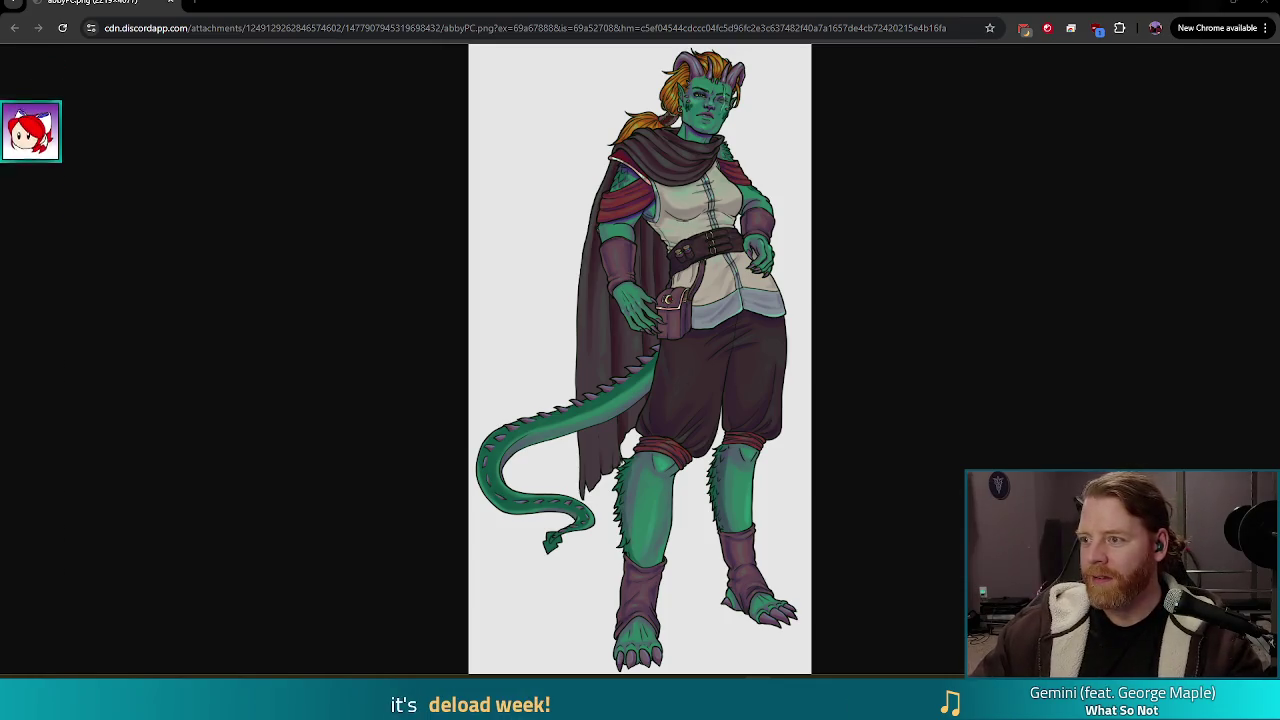
Step: Switch to the Bear Defence Situation Steam store page and start its trailer
key("alt+Tab")
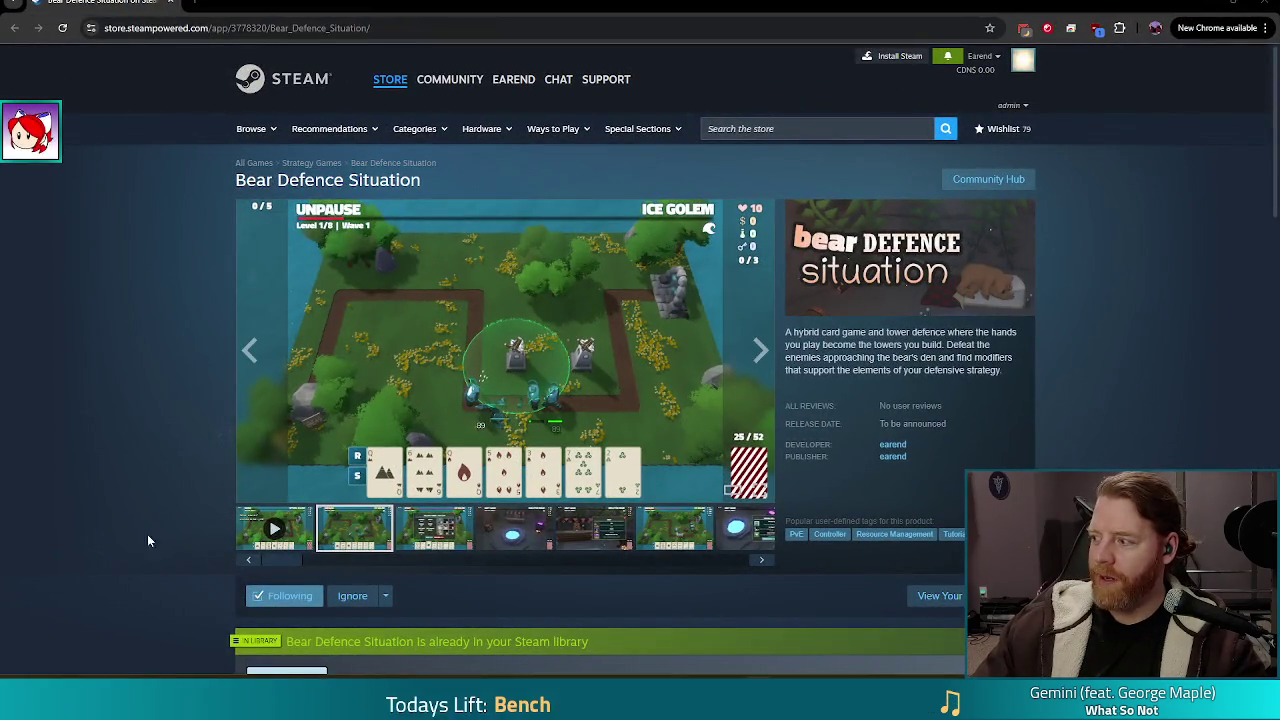
left_click(272, 528)
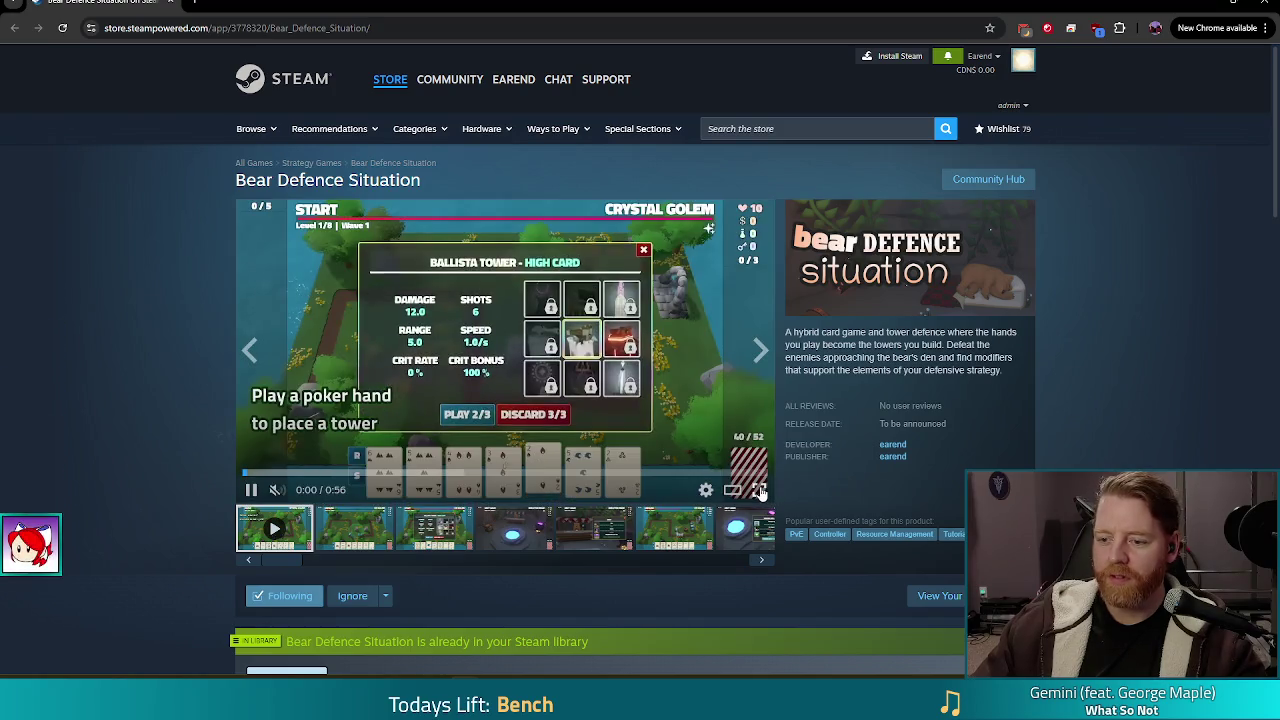
Step: Play the Bear Defence Situation trailer full screen
left_click(759, 490)
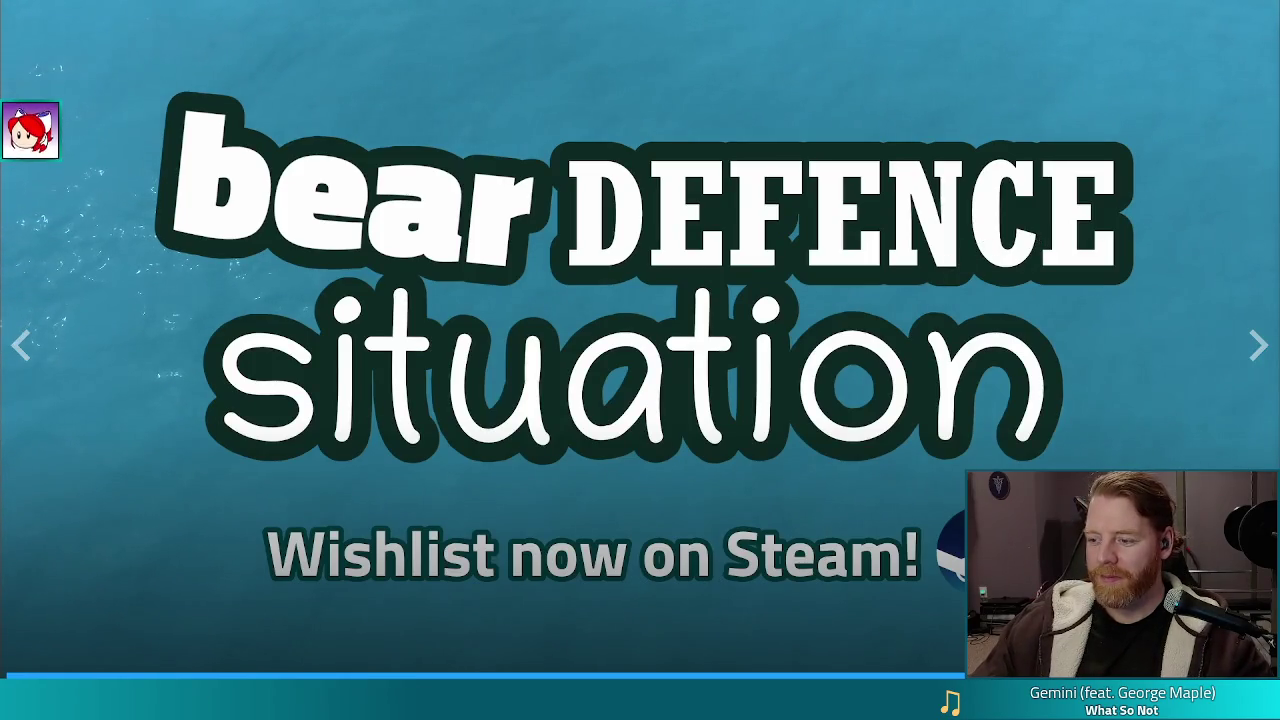
Step: Exit full-screen playback of the trailer
key("Escape")
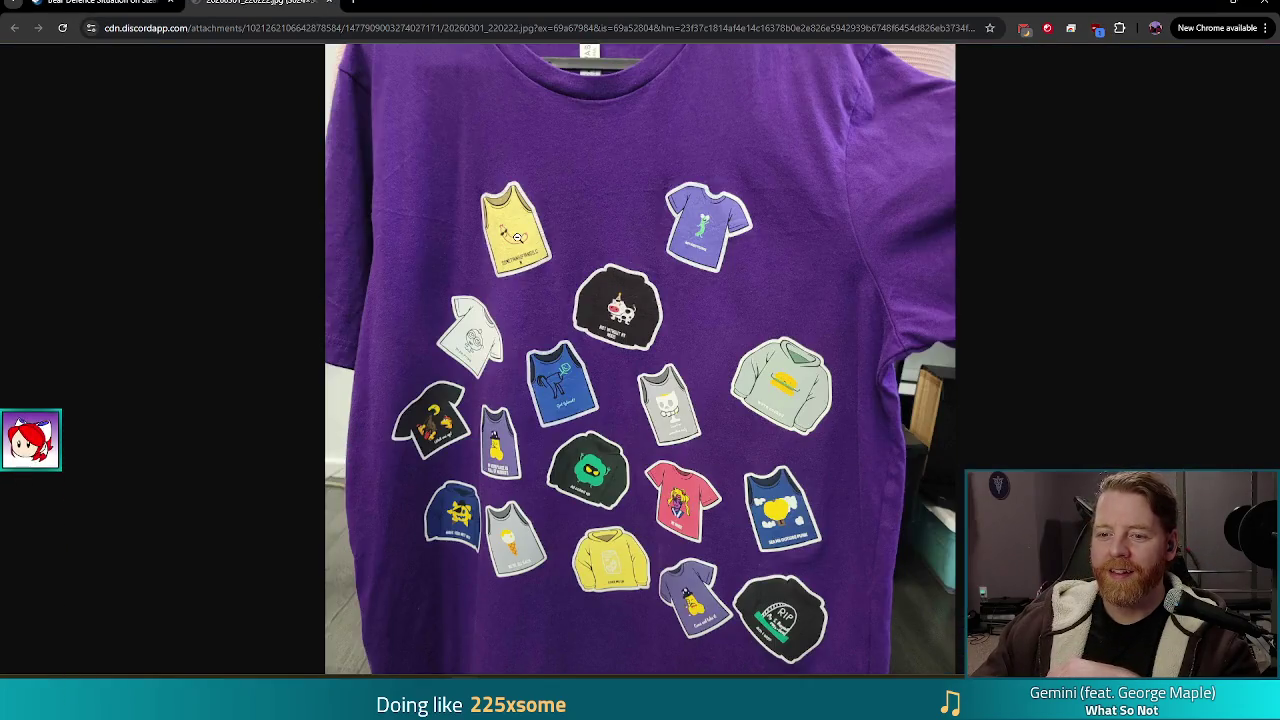
Step: View the purple t-shirt photo at 100% and pan across stickers like 'COKE ME UP' and 'Am I old?'
left_click(518, 236)
scroll(700, 371, "down", 2)
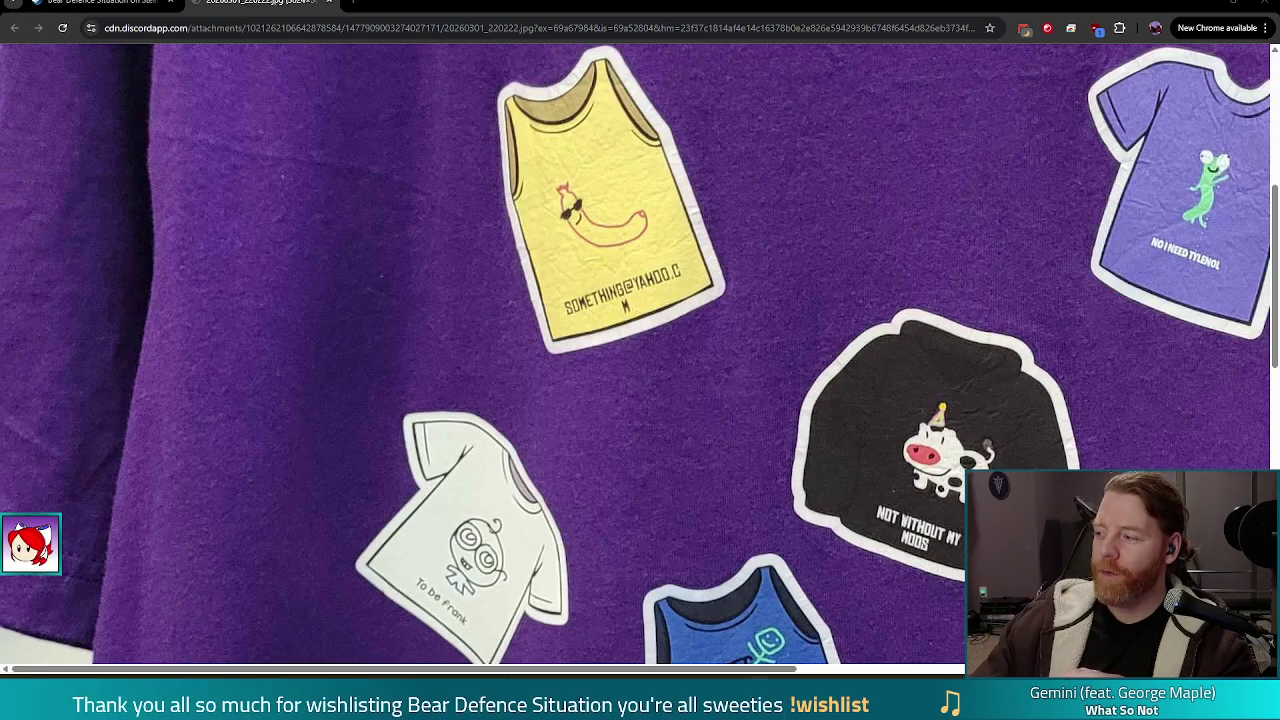
left_click_drag(700, 675, 915, 675)
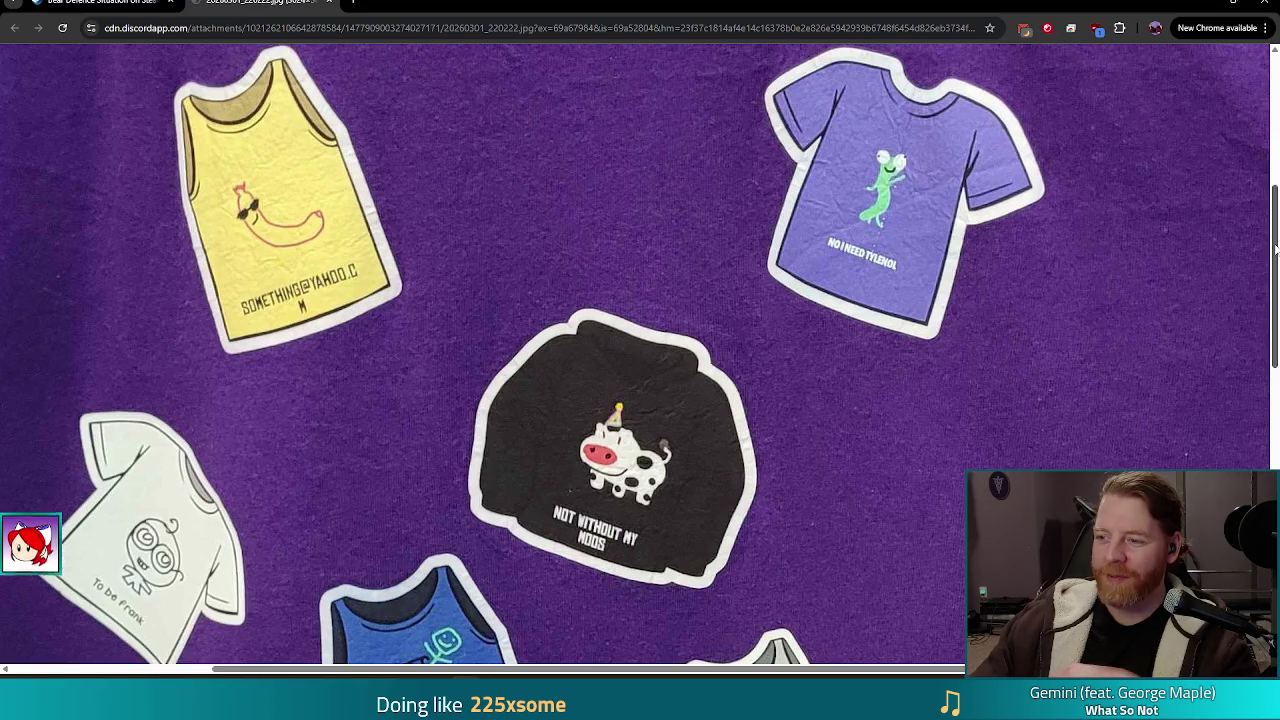
scroll(1275, 245, "down", 2)
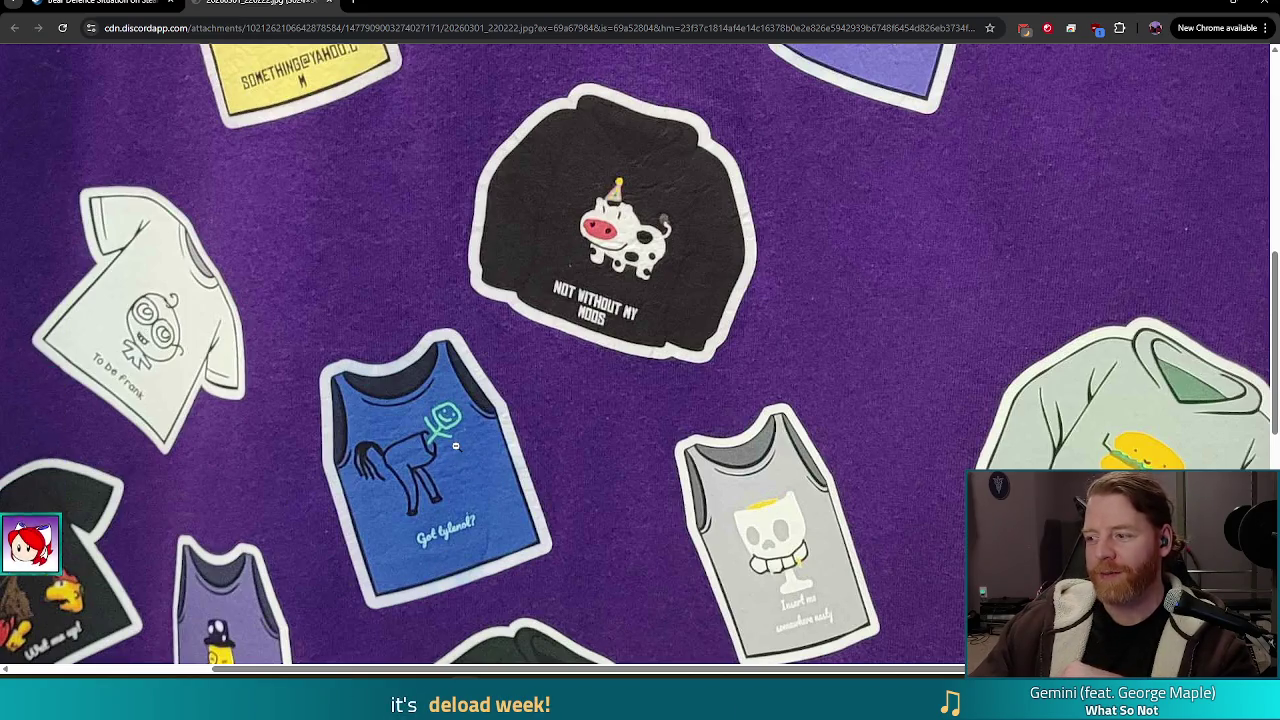
scroll(1112, 368, "down", 3)
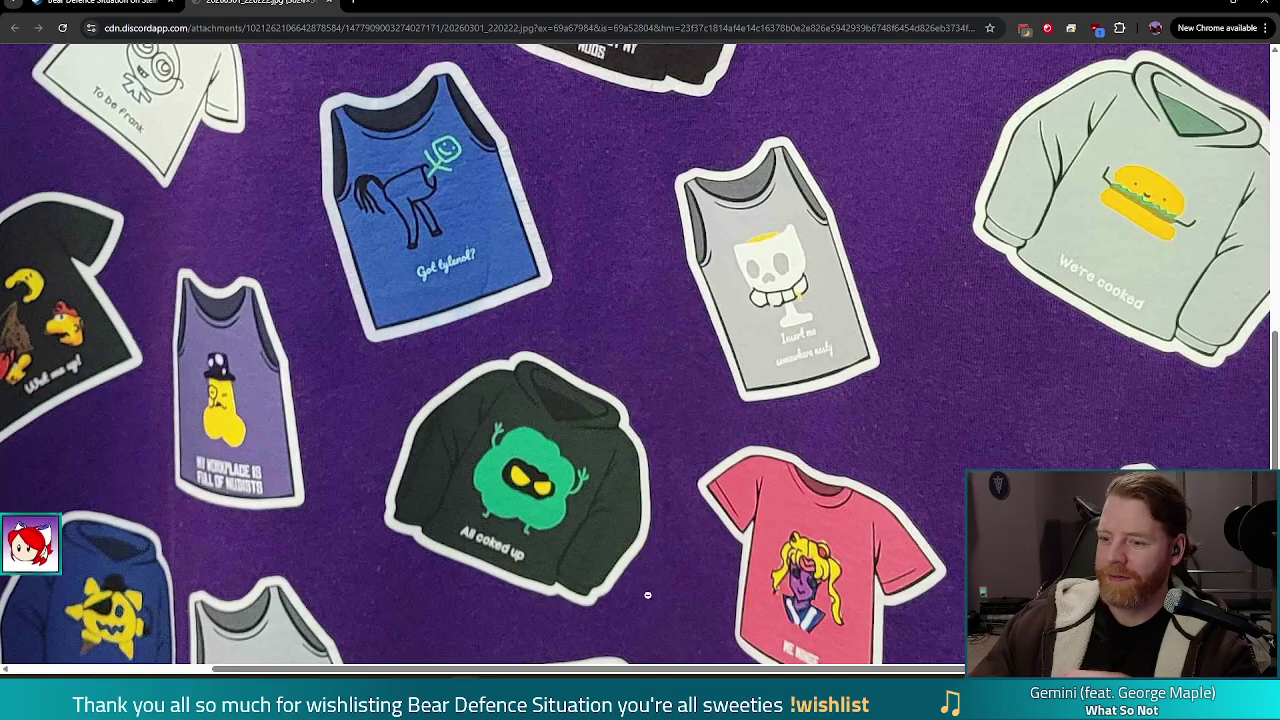
left_click_drag(860, 675, 1070, 675)
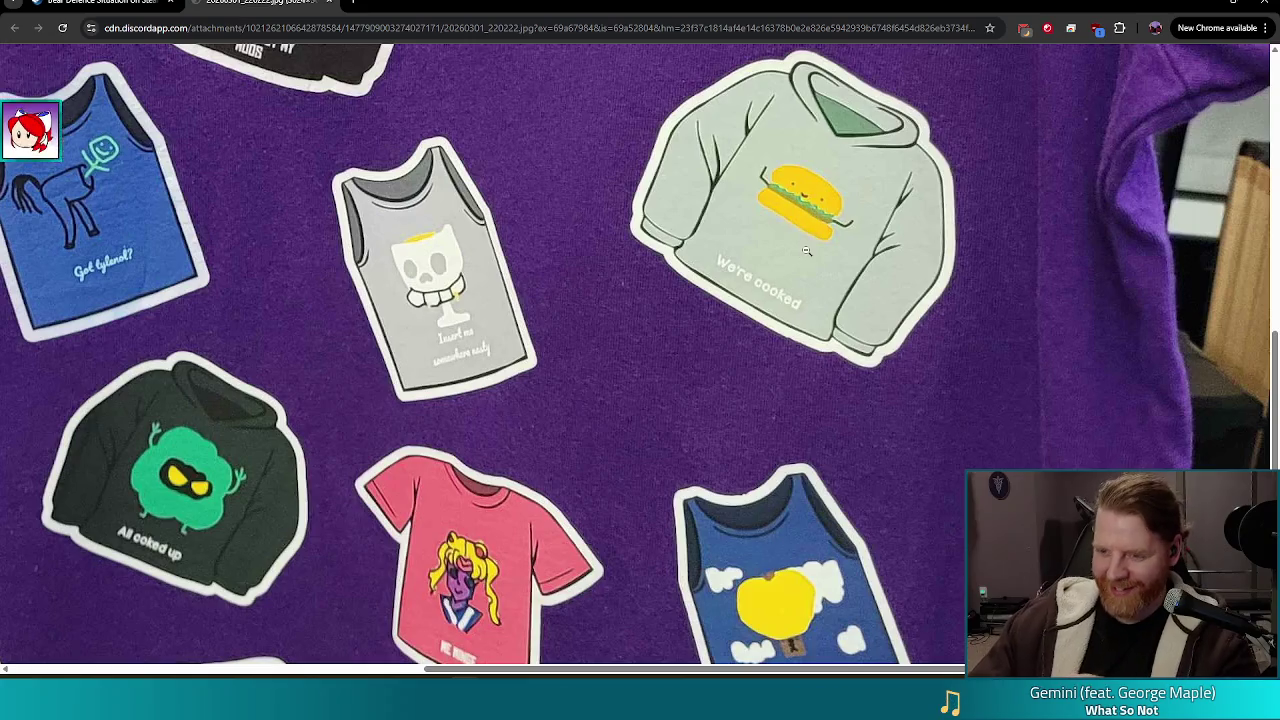
scroll(842, 190, "down", 1)
scroll(758, 383, "up", 3)
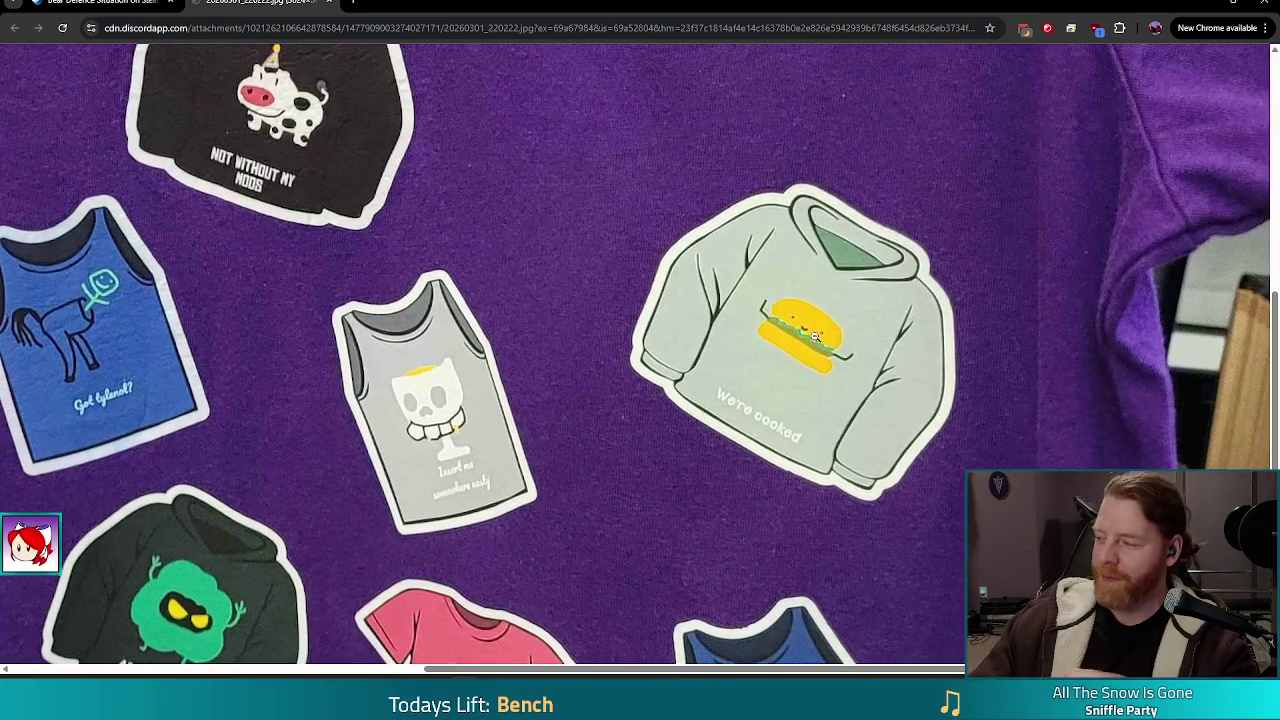
scroll(820, 330, "down", 6)
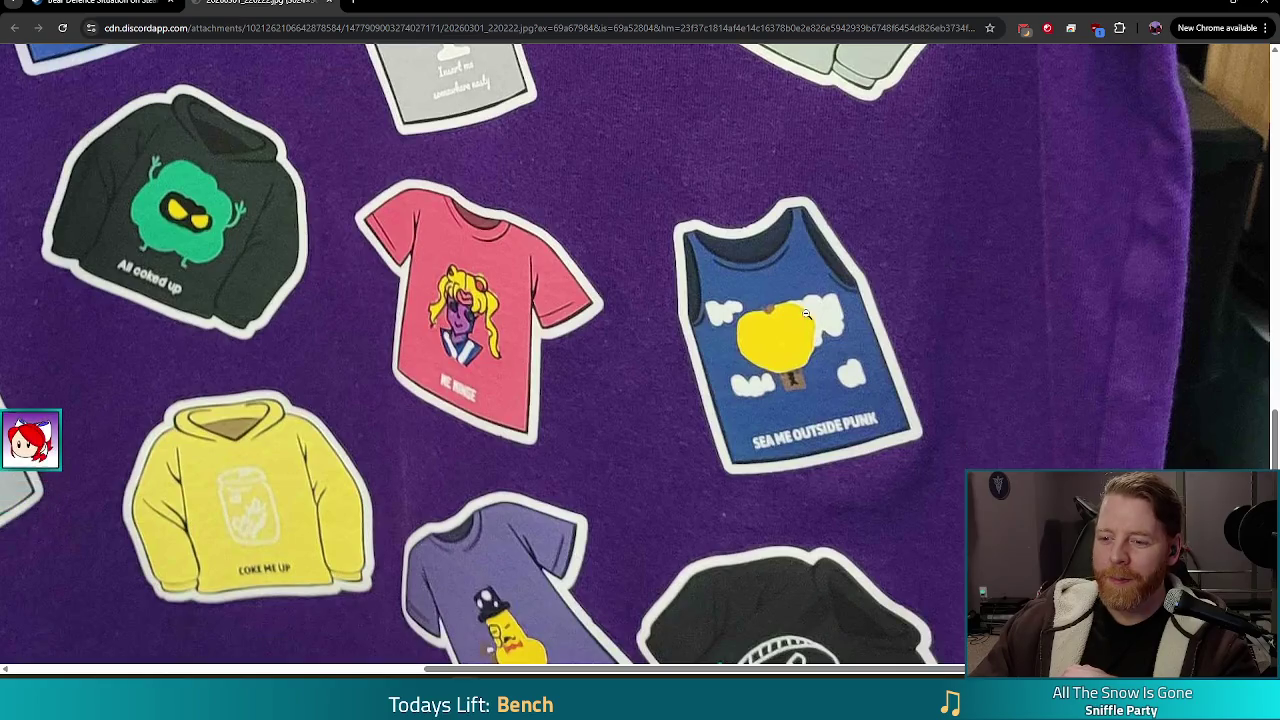
scroll(802, 346, "down", 2)
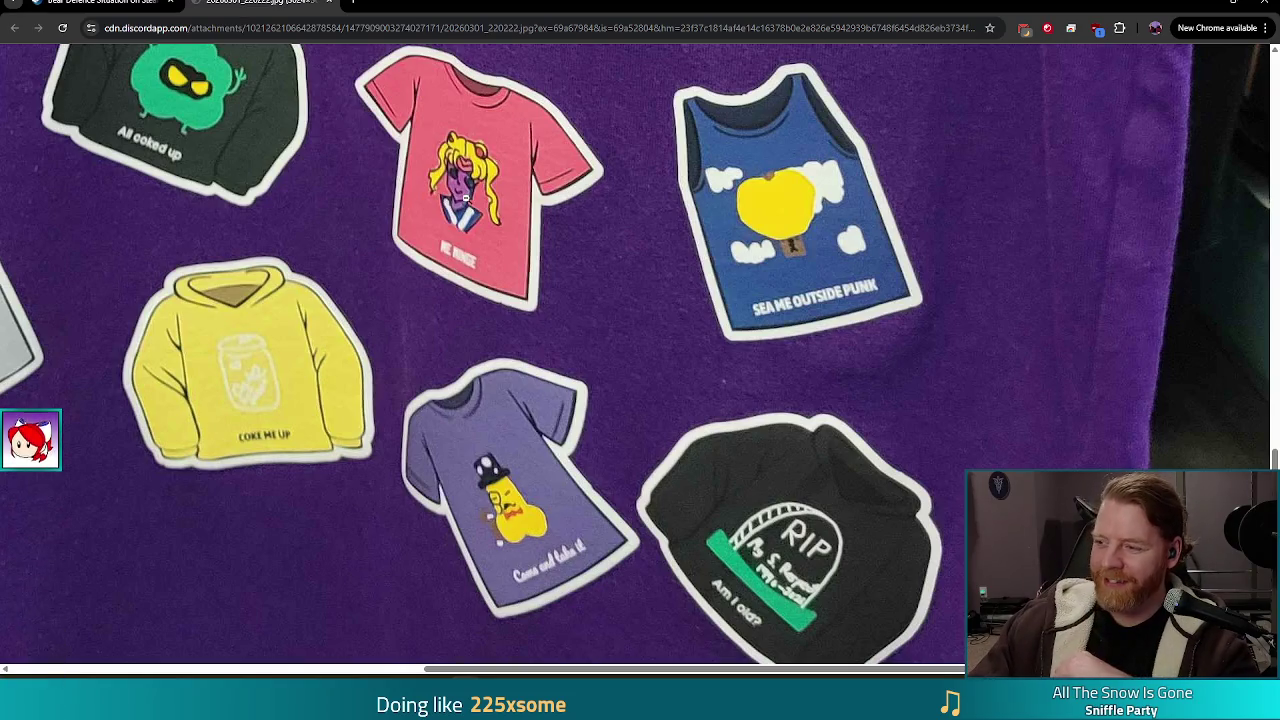
scroll(846, 624, "down", 1)
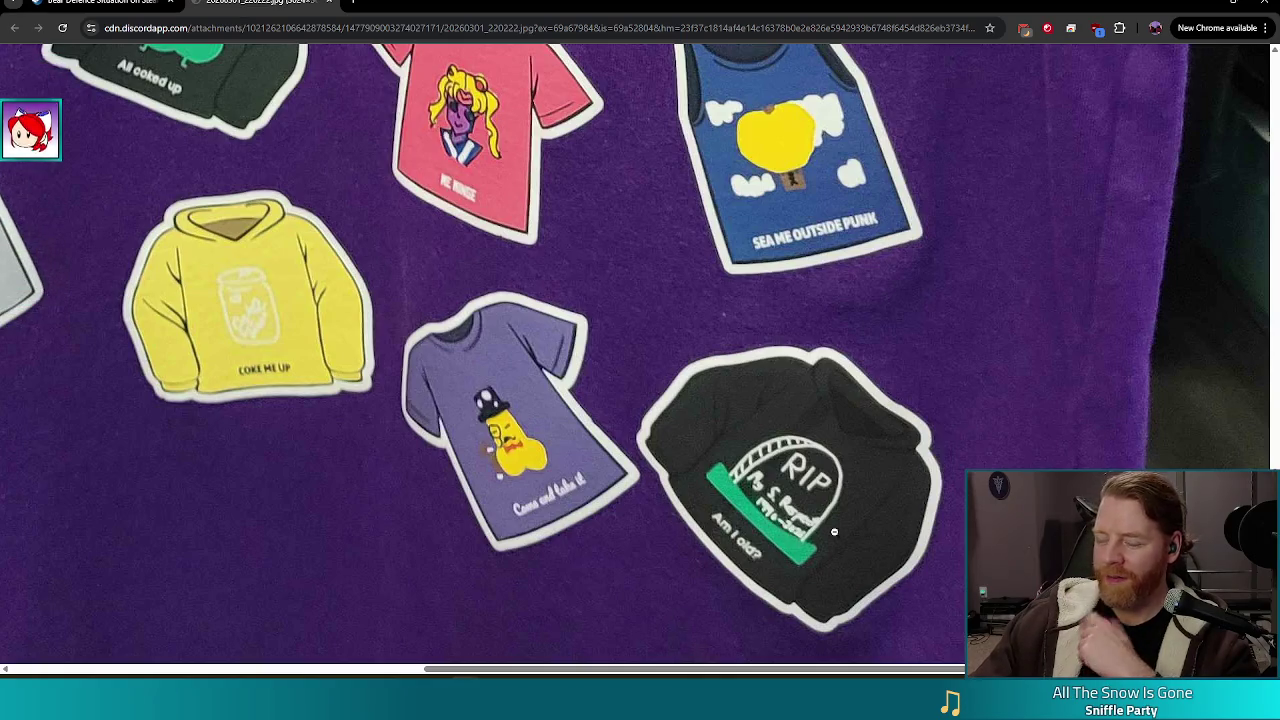
Step: Bring the tcpipeline.org Chrome window into view and maximize it, showing the extended-wait-times notice
mouse_move(776, 667)
left_mouse_down()
mouse_move(478, 660)
mouse_move(825, 662)
left_mouse_up()
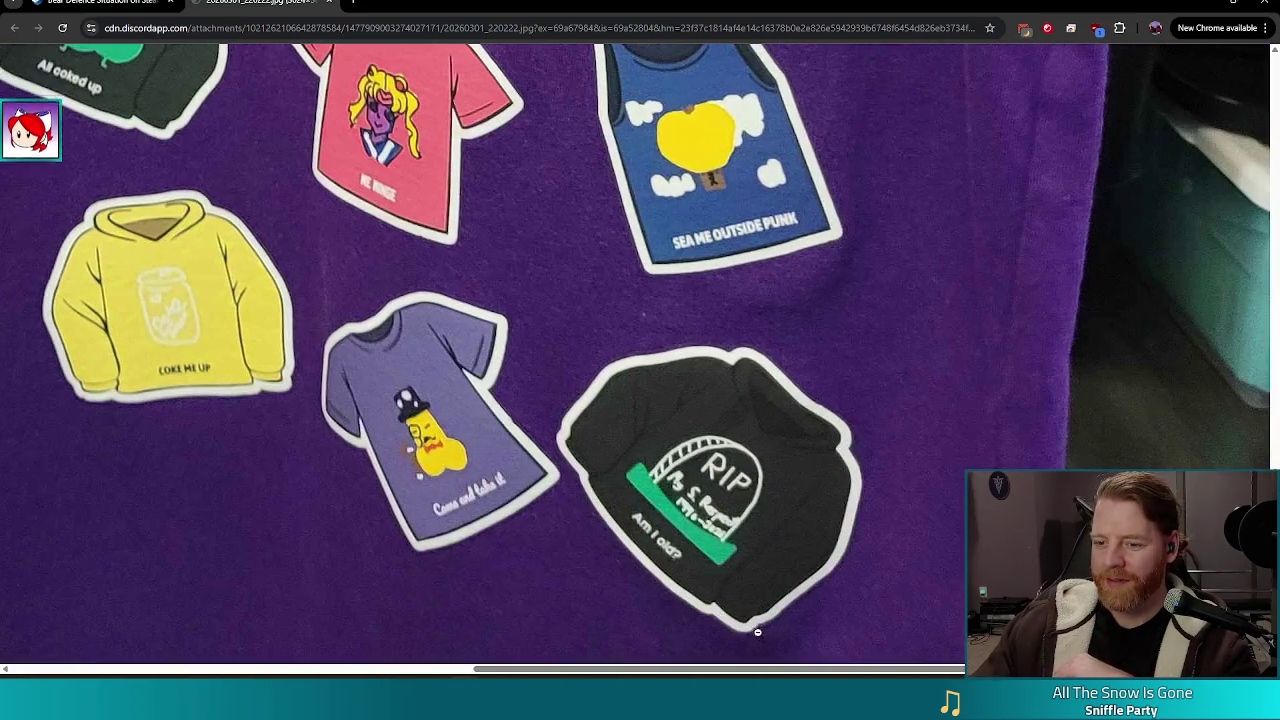
left_click_drag(769, 675, 419, 642)
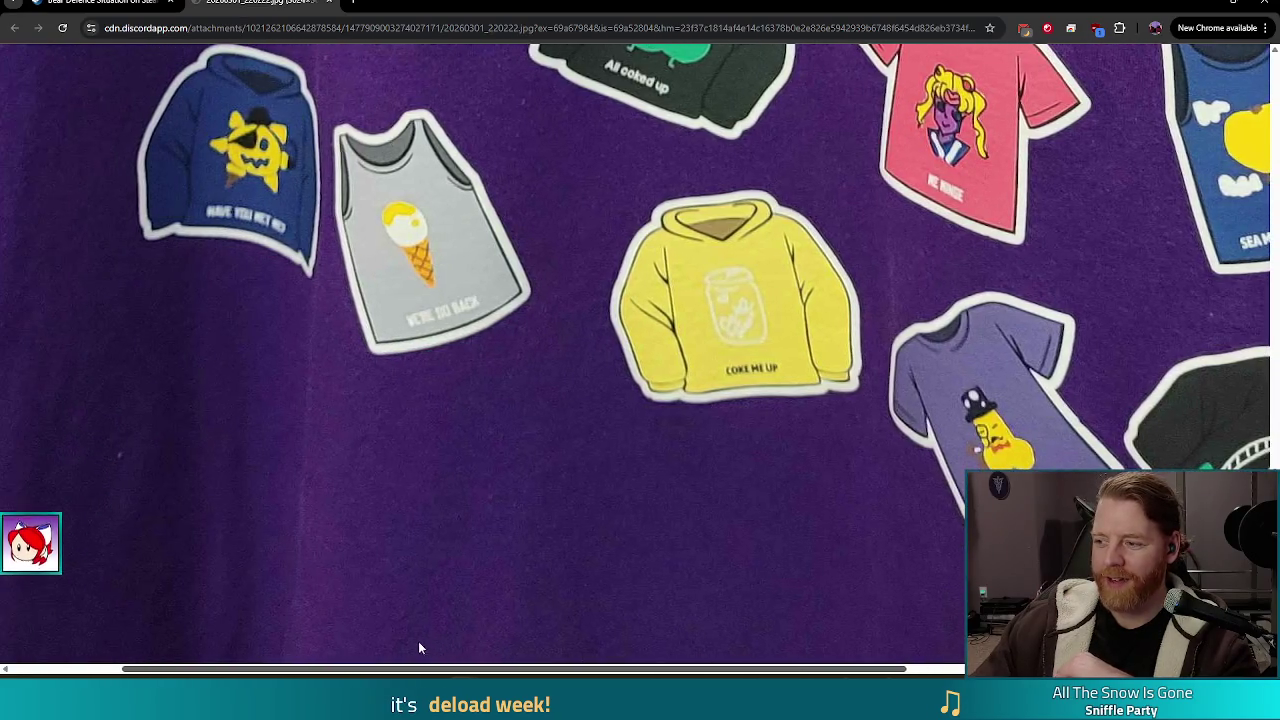
scroll(491, 509, "up", 2)
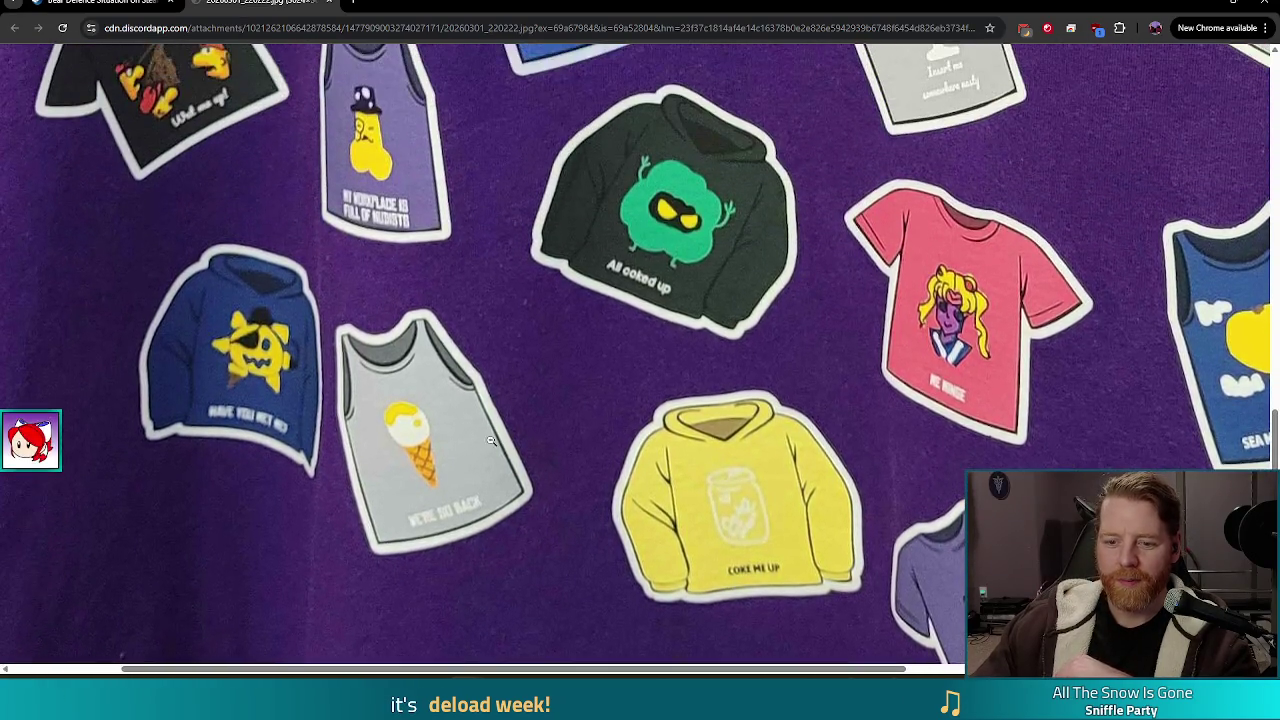
scroll(382, 438, "up", 1)
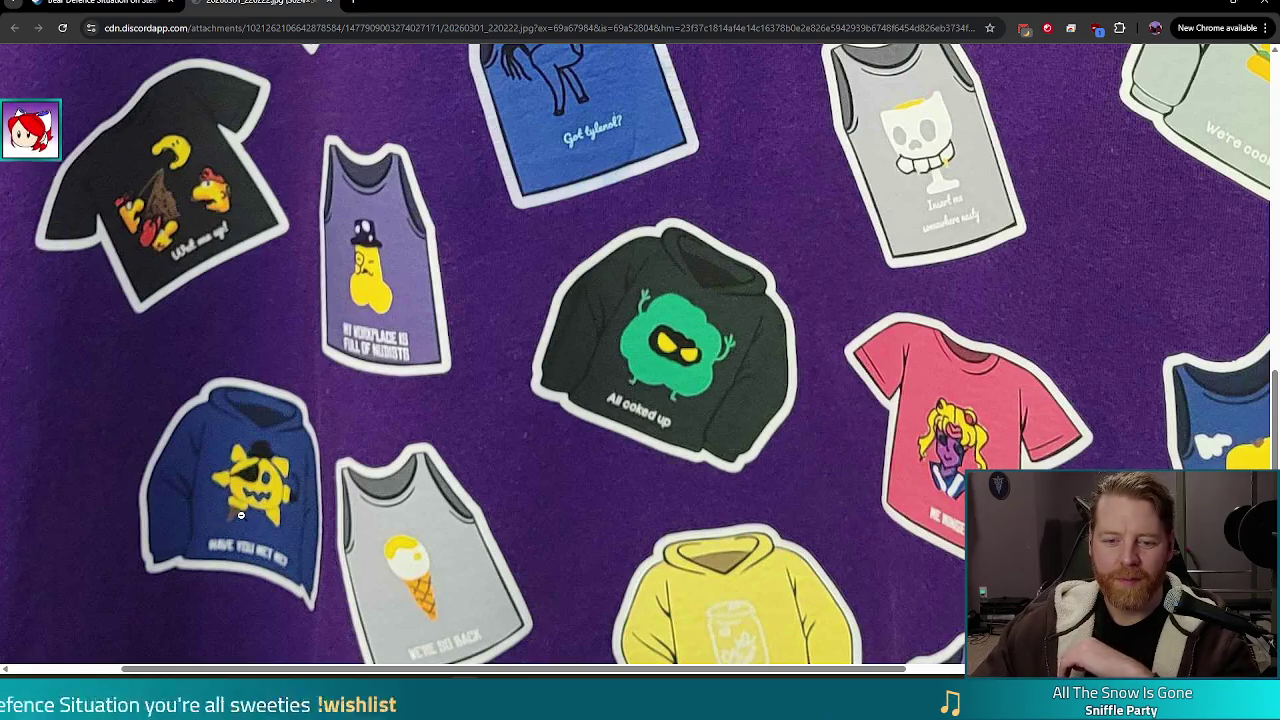
scroll(245, 455, "down", 1)
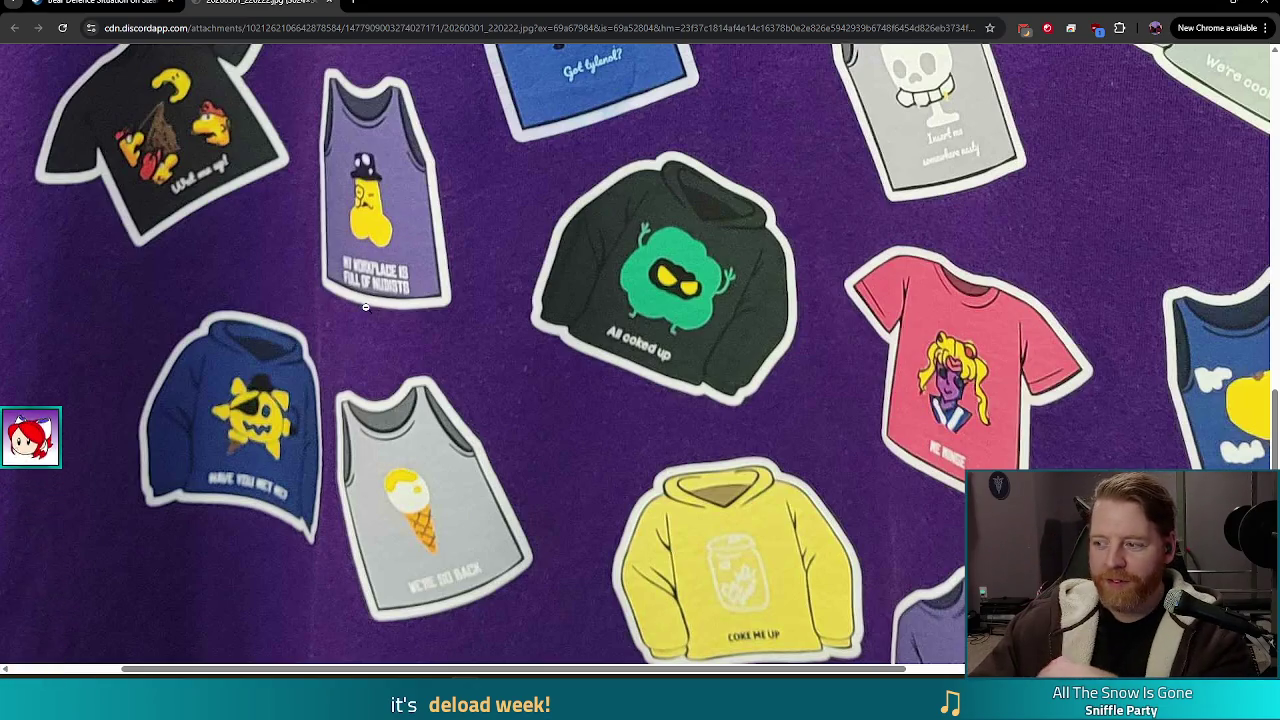
scroll(449, 280, "up", 3)
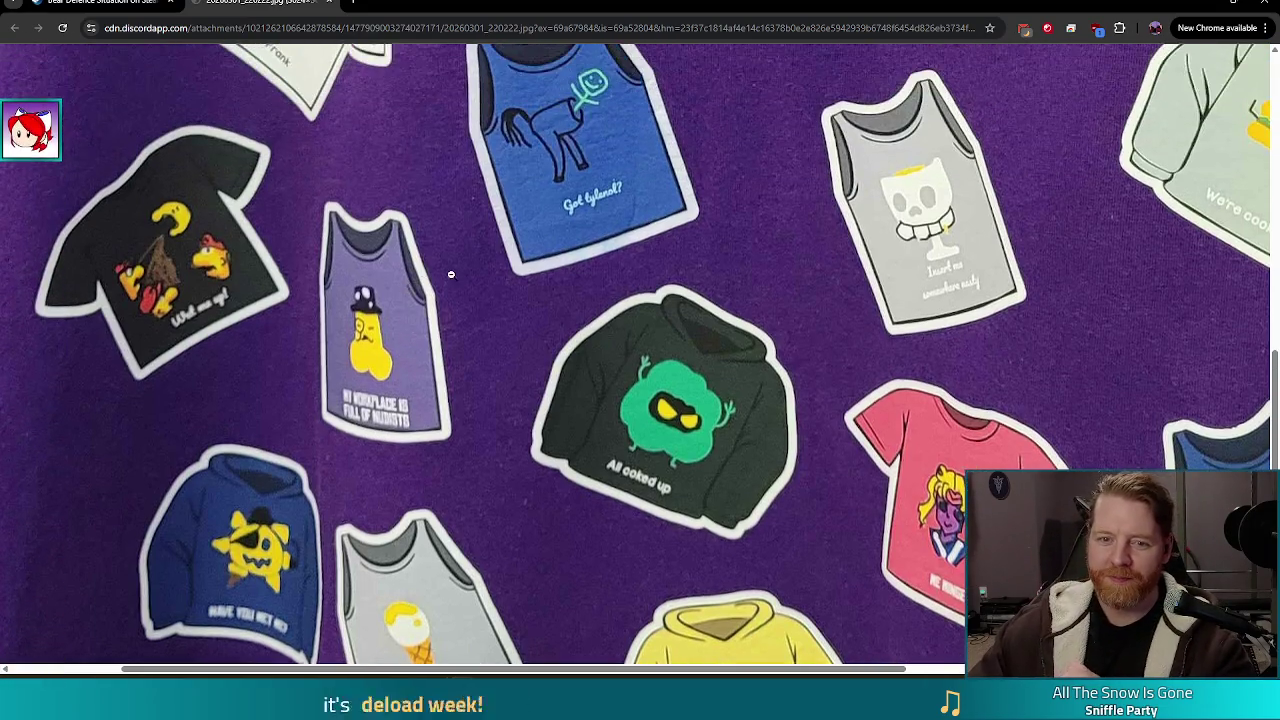
scroll(465, 302, "up", 2)
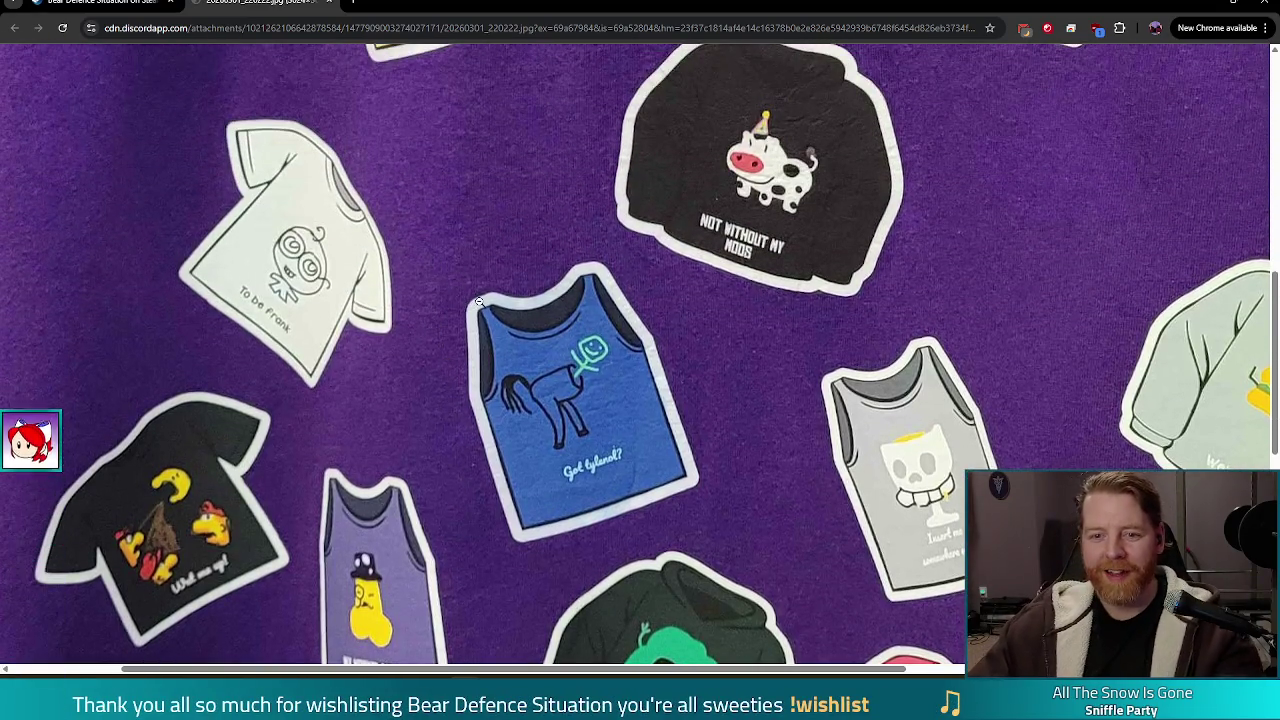
scroll(478, 295, "down", 1)
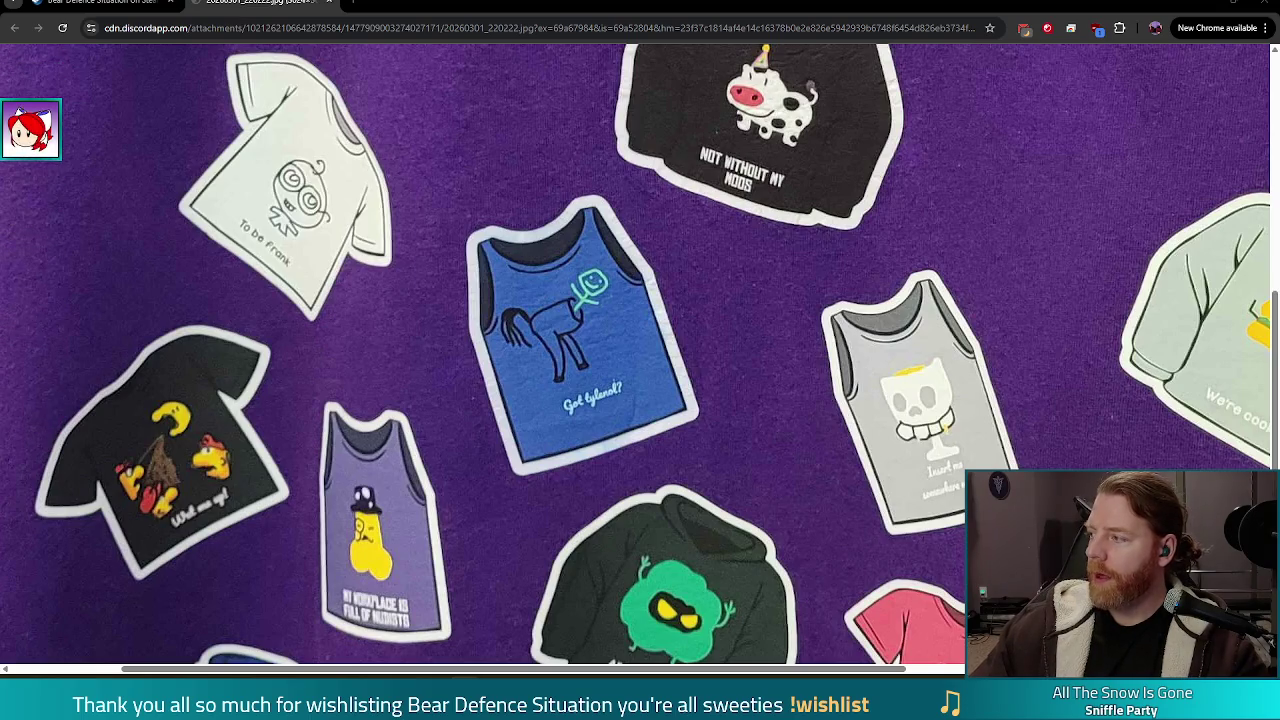
mouse_move(1250, 115)
left_mouse_down()
mouse_move(845, 128)
mouse_move(845, 5)
left_mouse_up()
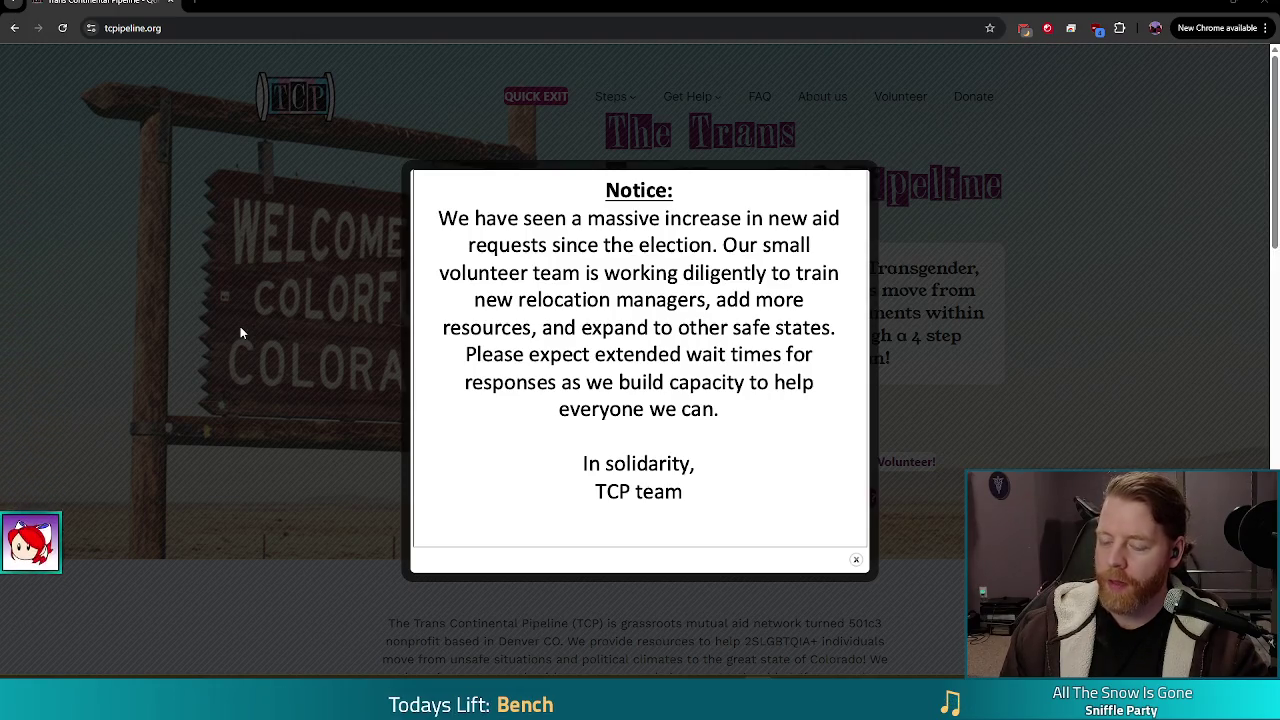
Step: Close the extended-wait-times notice to reveal the homepage's relocation program description
left_click(240, 326)
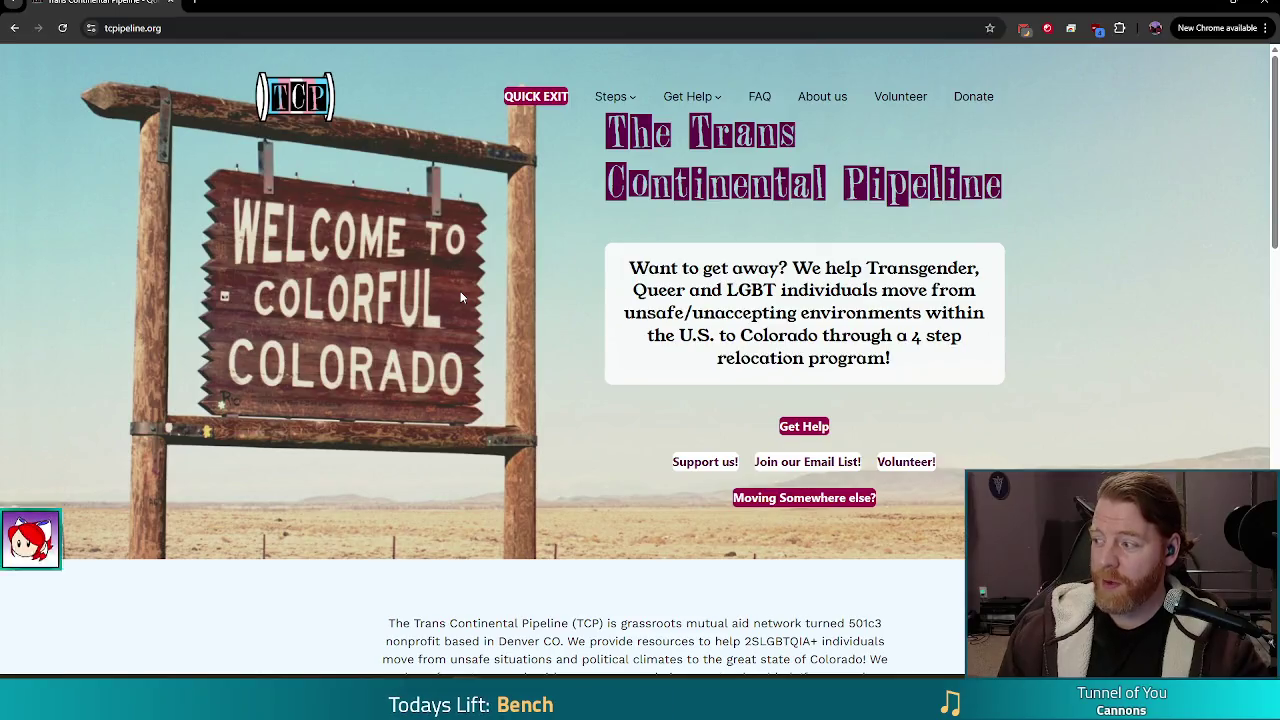
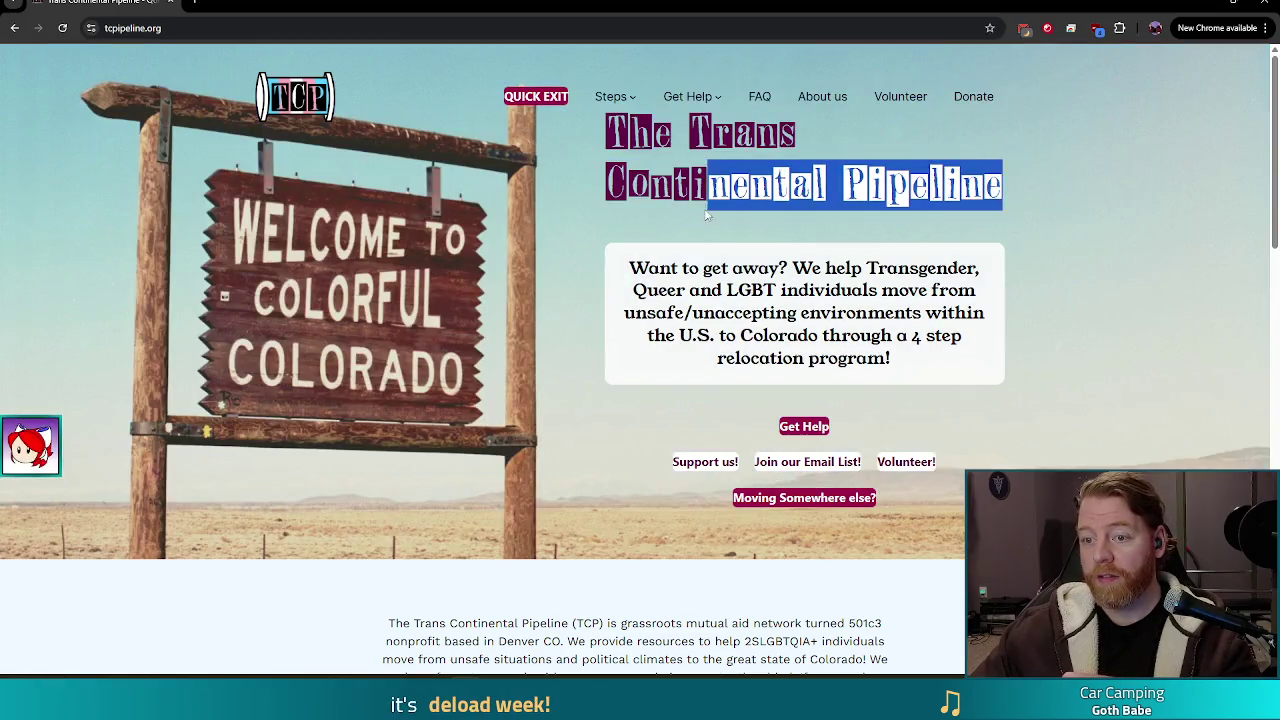
Step: Select and deselect some intro text on tcpipeline.org, then close that browser window
left_click_drag(629, 268, 703, 268)
left_click(1051, 193)
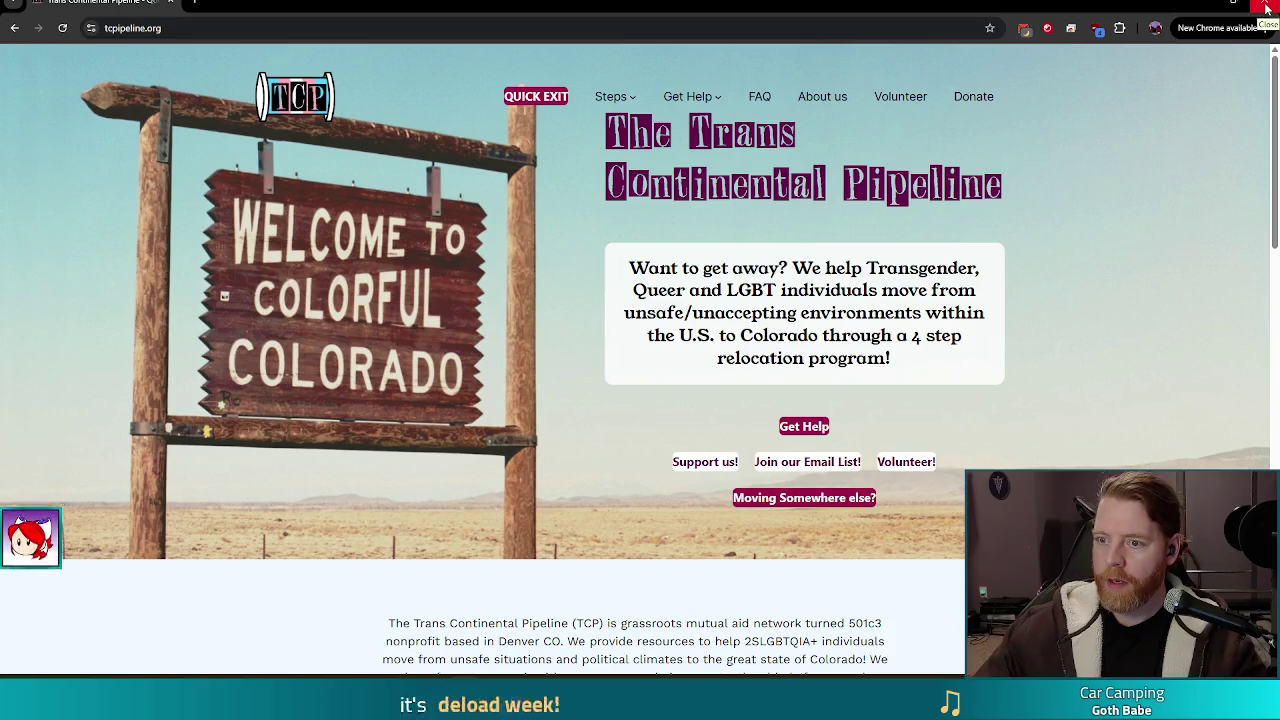
left_click(1266, 8)
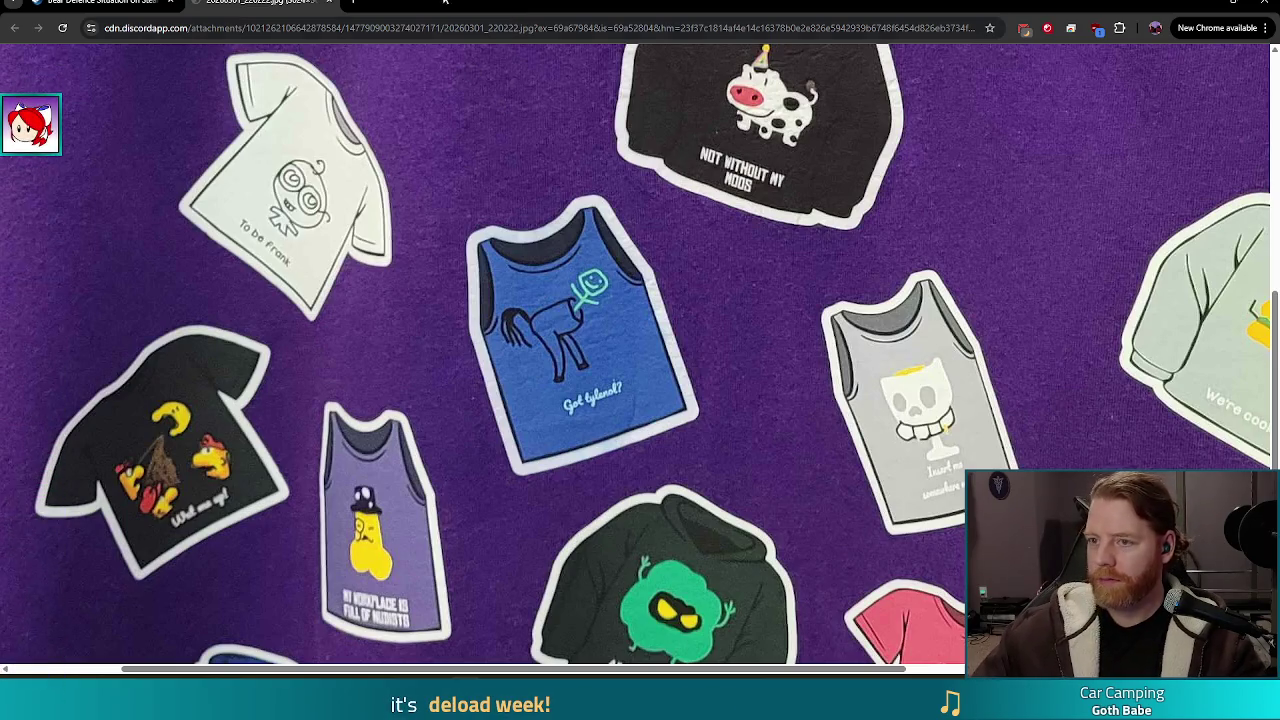
Step: Switch from the Chrome photo to the Godot editor window with Alt+Tab
key("alt+Tab")
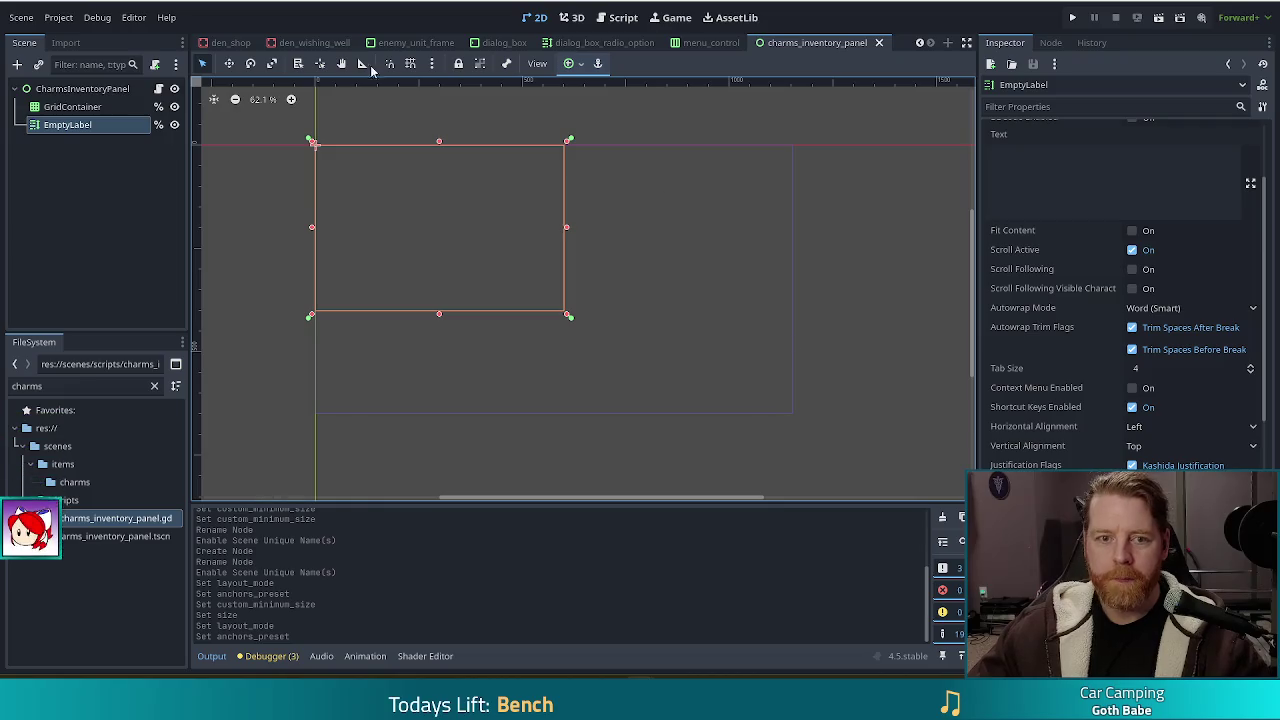
left_click(1130, 163)
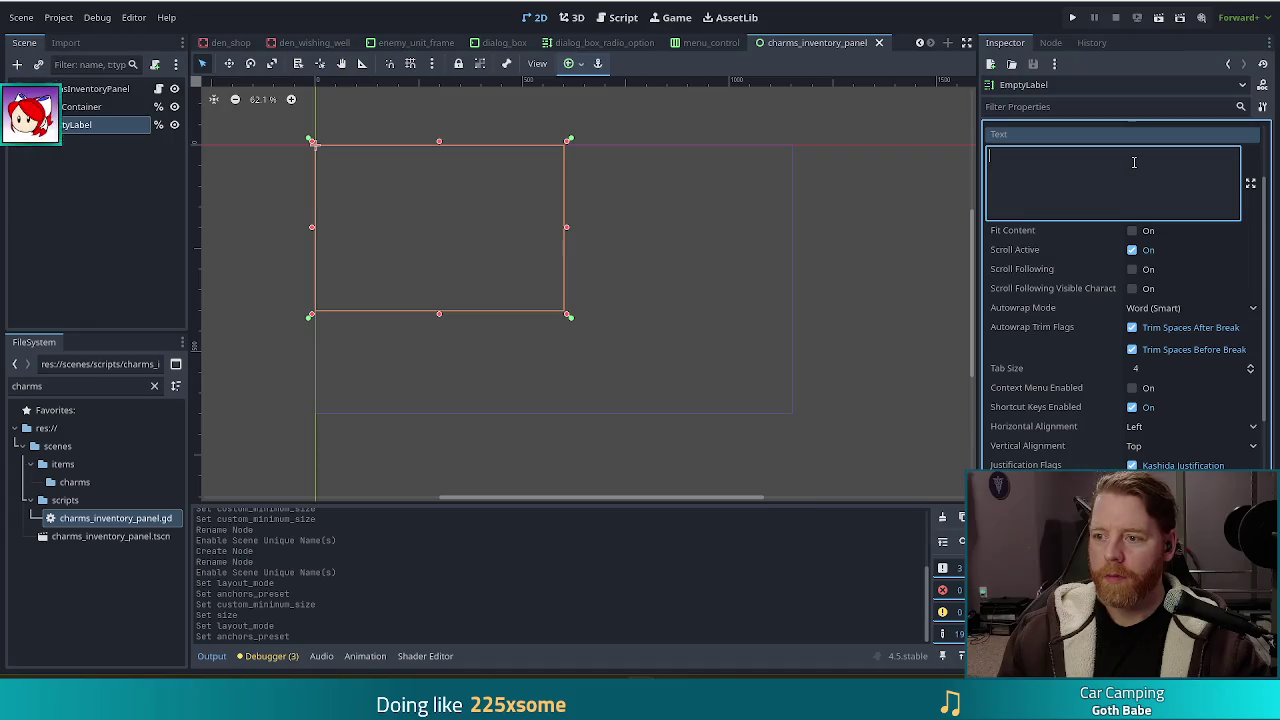
Step: Give the empty label a thank-you message, centre it horizontally and vertically, save and run
type("hey aria and aj thank you for the raids")
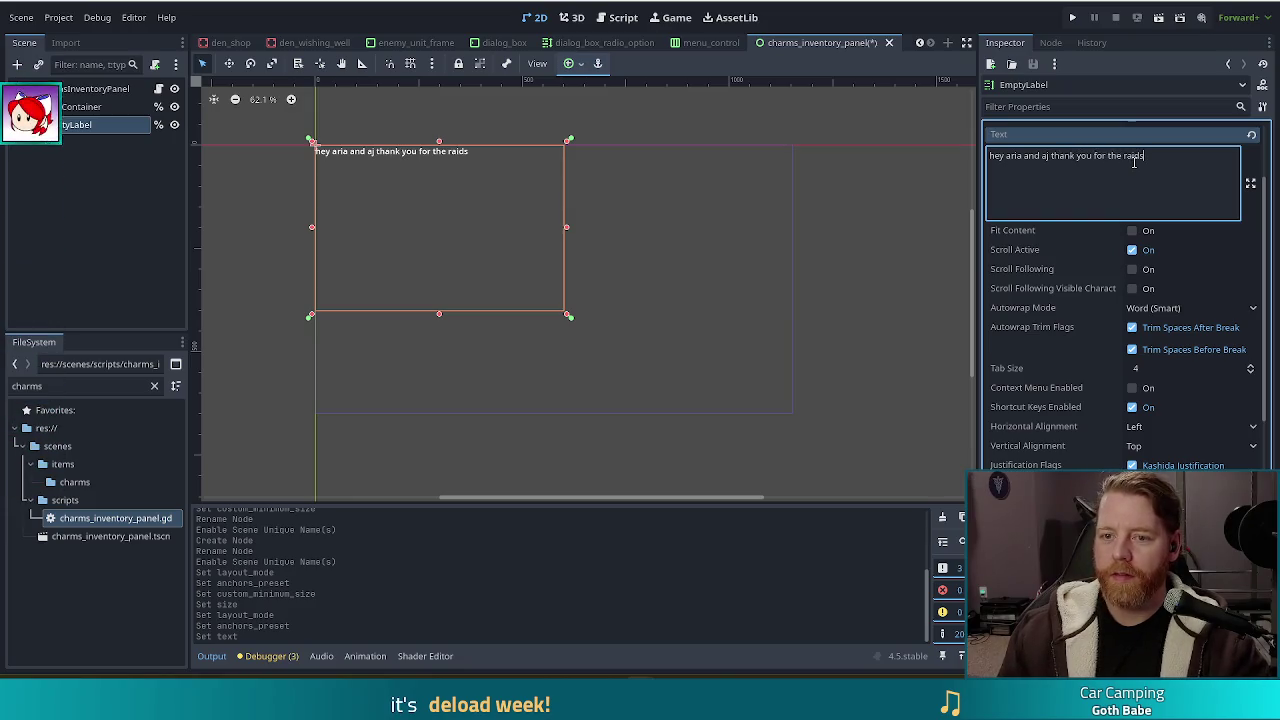
key("ctrl+s")
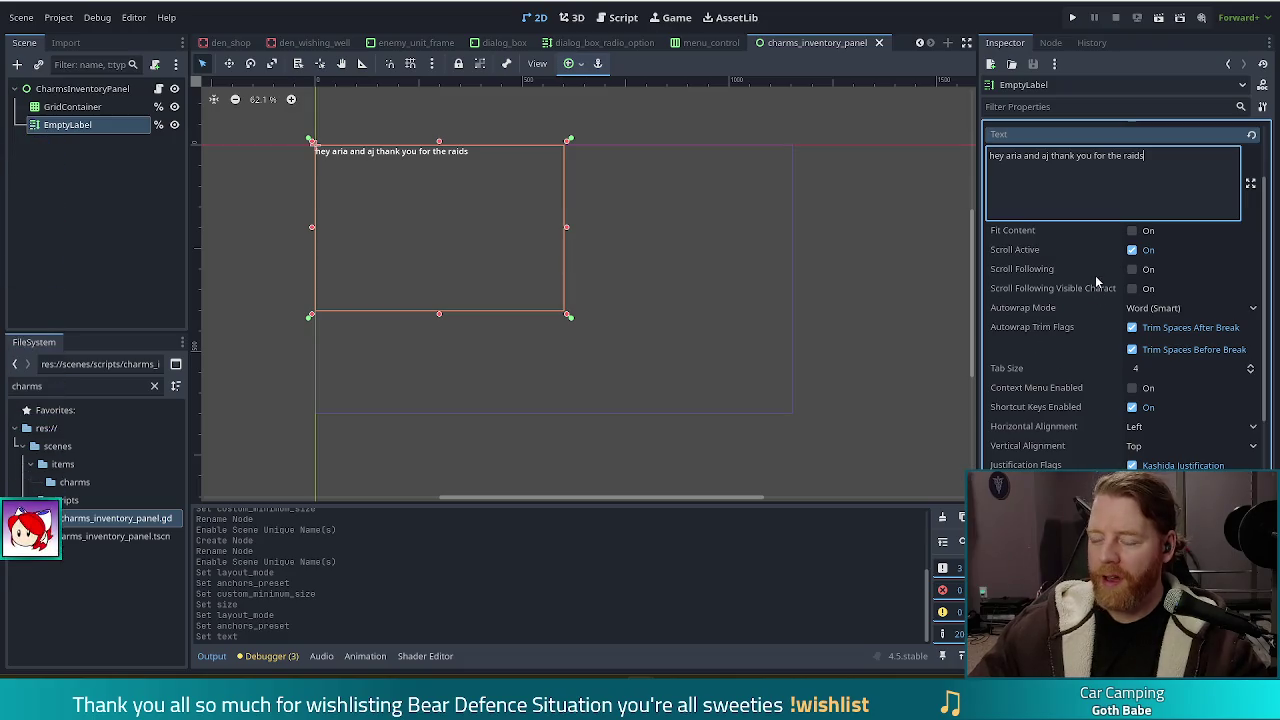
scroll(1213, 401, "up", 3)
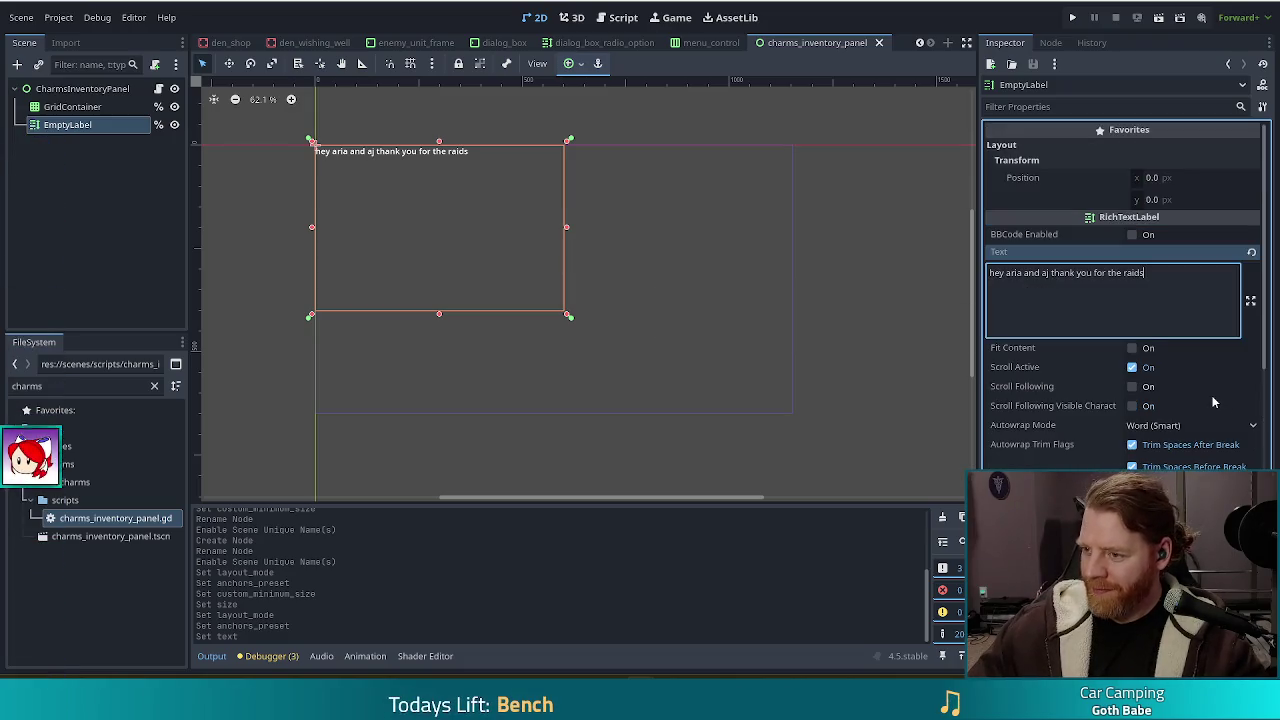
left_click(1135, 470)
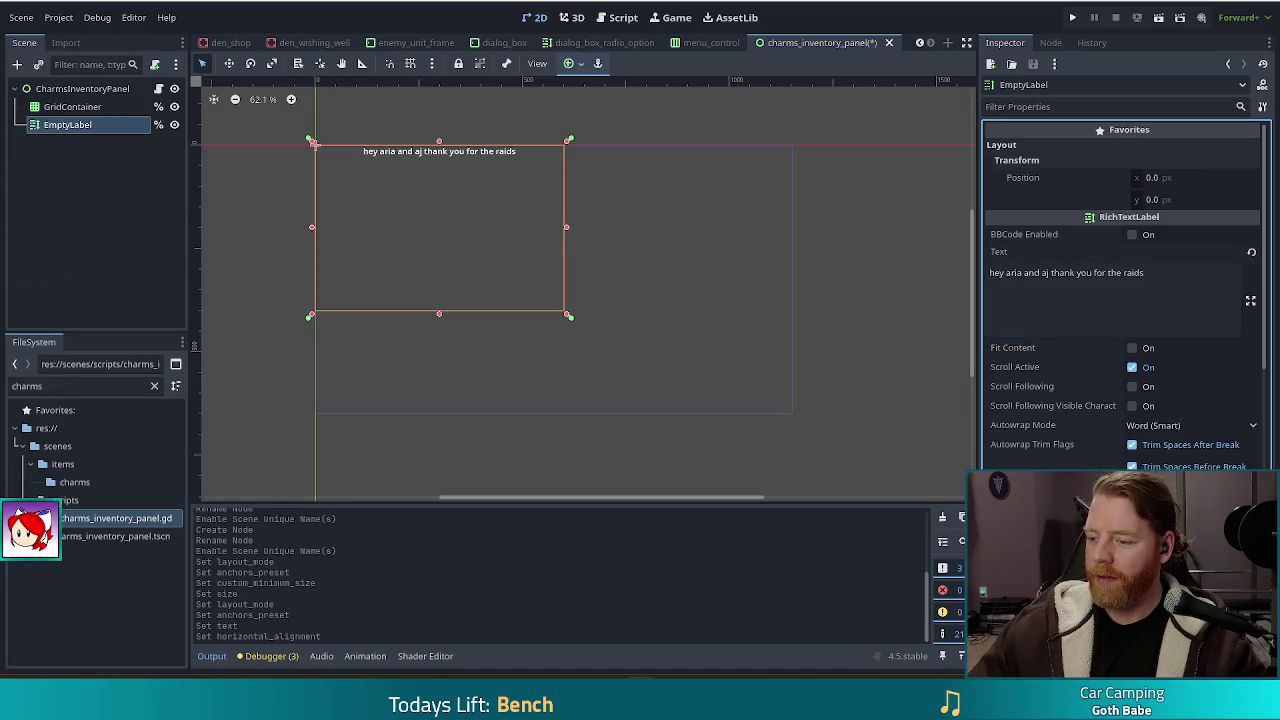
left_click(257, 252)
key("F5")
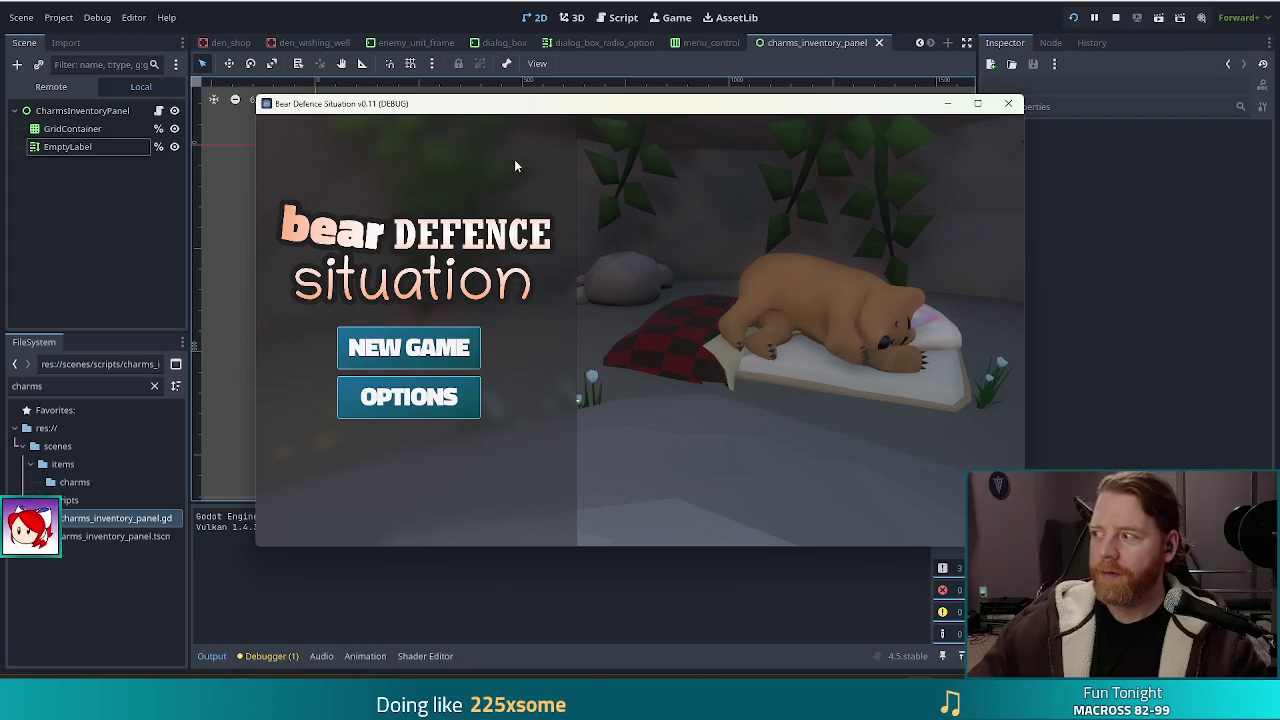
Step: Start a new game and open the in-game Charms panel from MENU
left_click(375, 348)
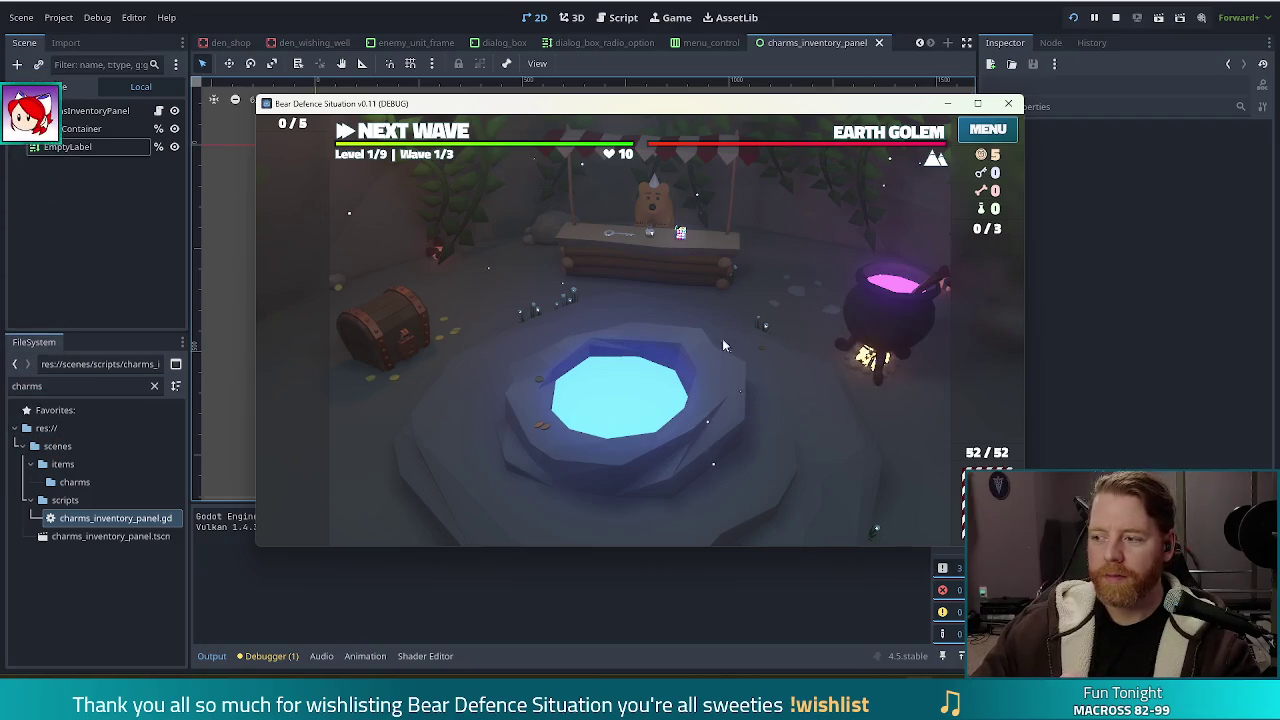
left_click(987, 130)
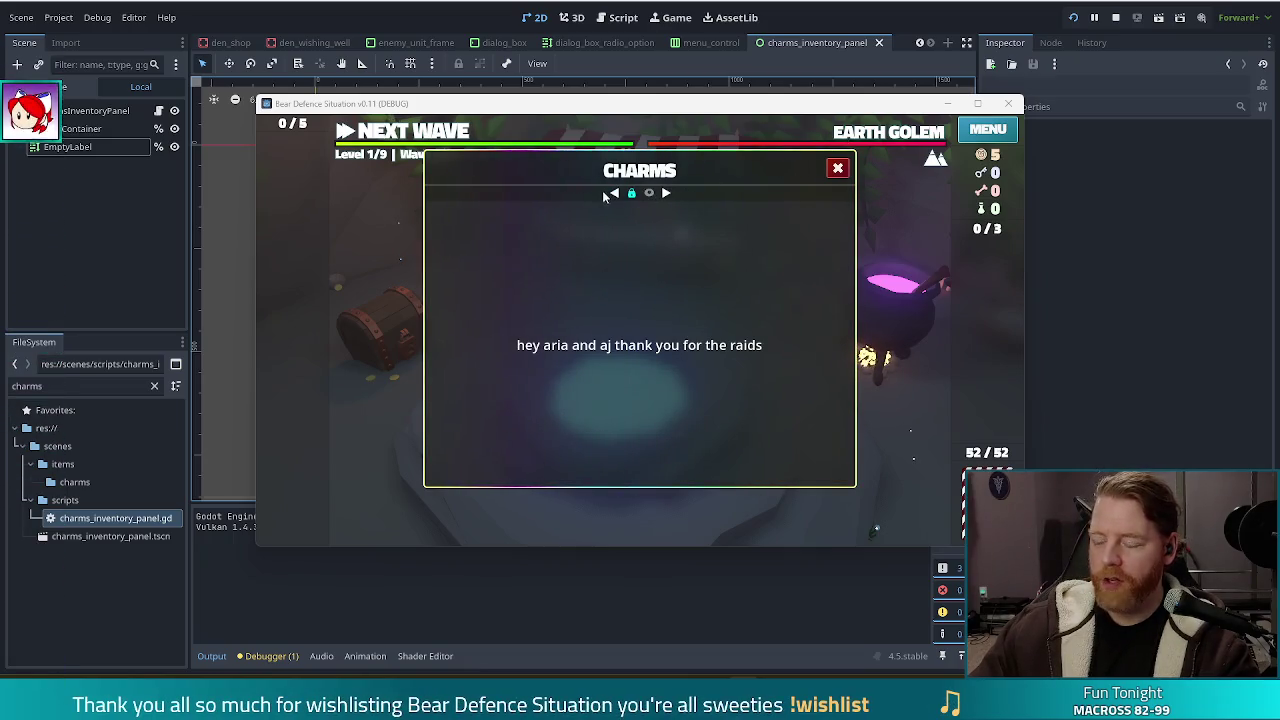
Step: Flip between the Charms and Hands pages to test paging, then lower the system volume
left_click(665, 193)
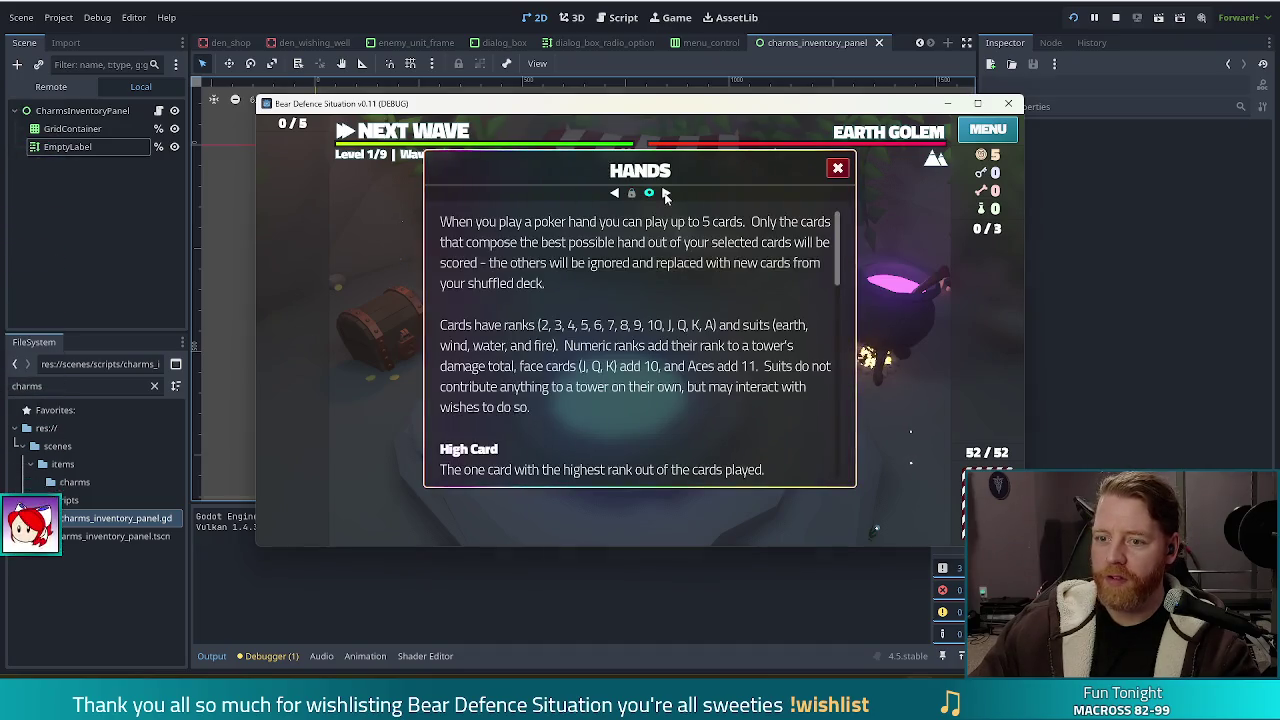
left_click(615, 193)
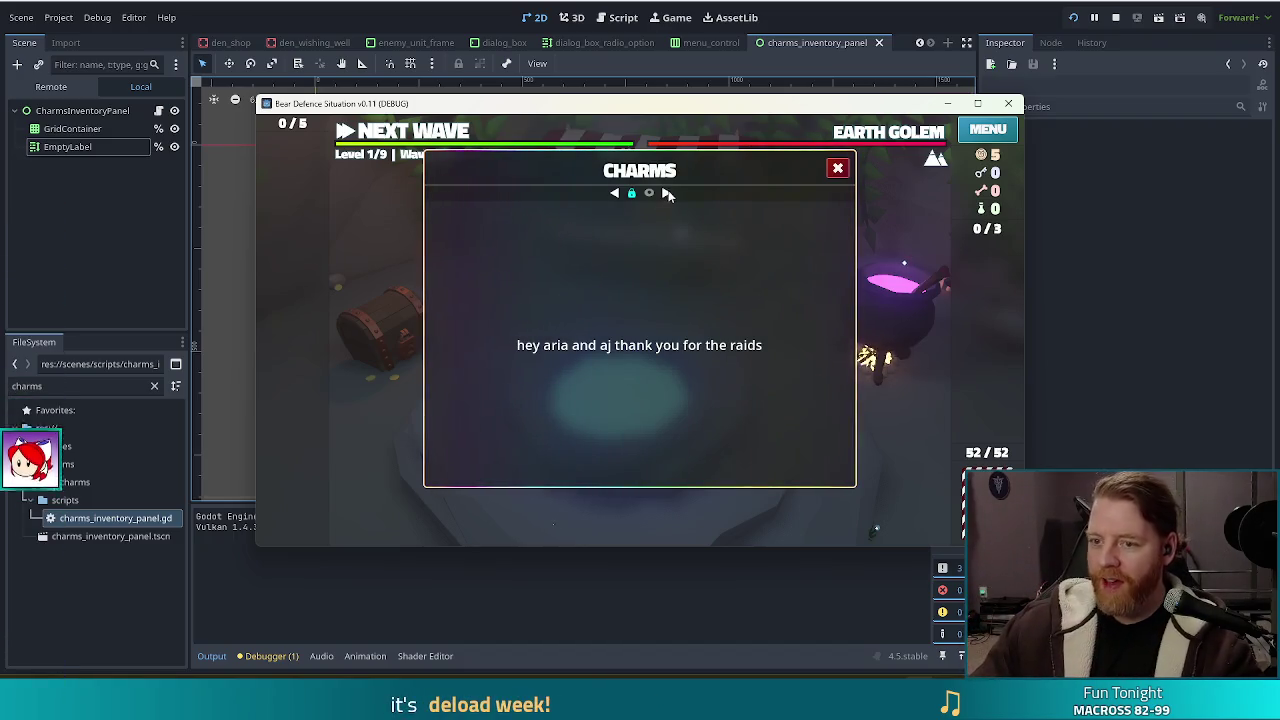
left_click(667, 193)
left_click(616, 195)
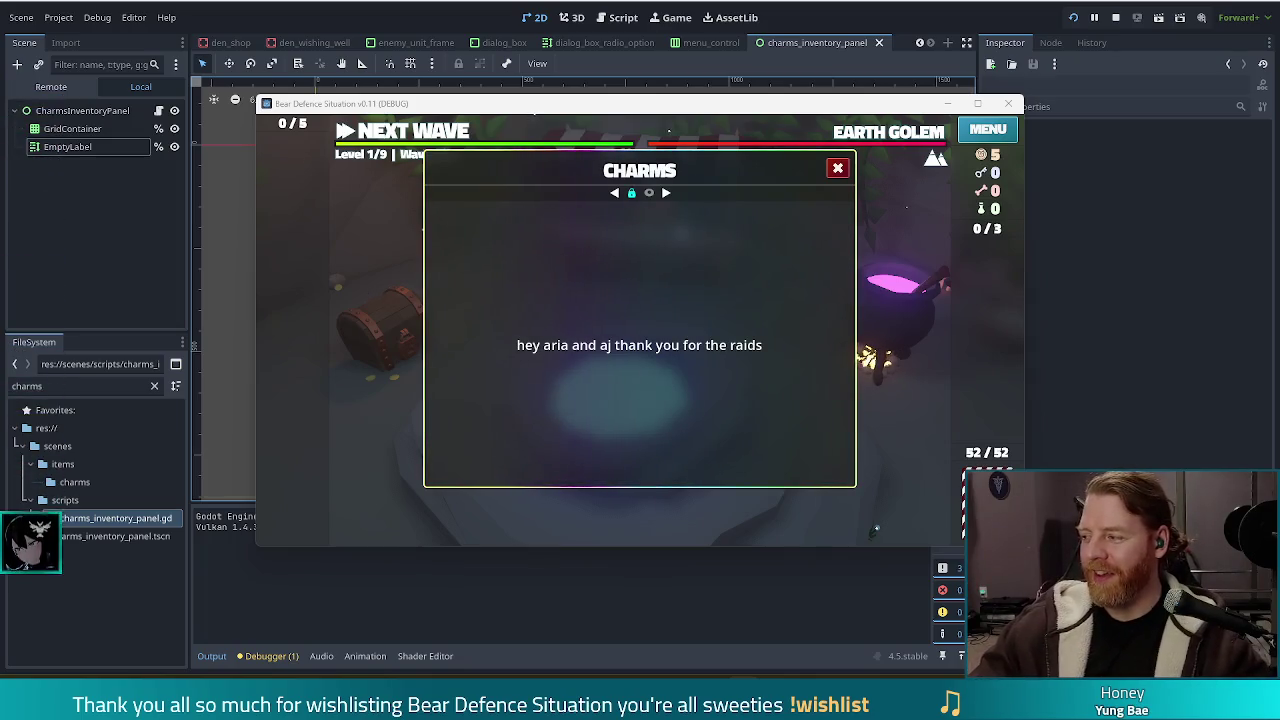
key("XF86AudioLowerVolume")
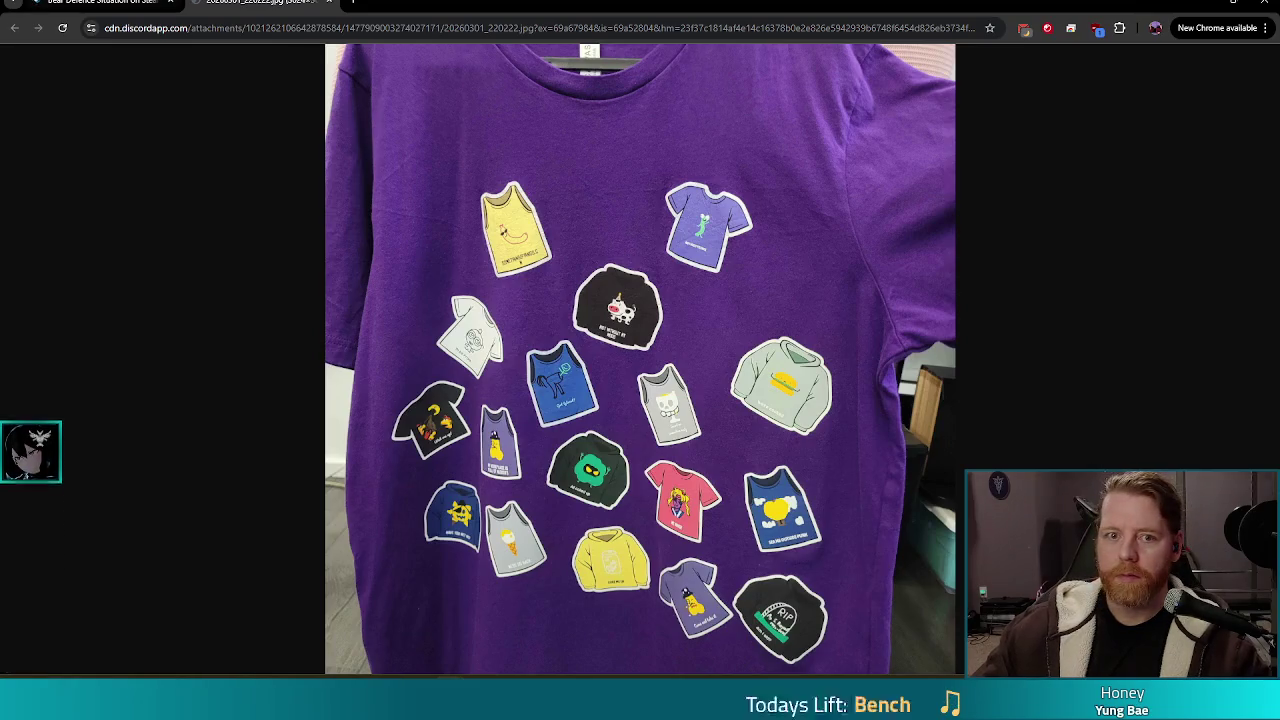
Step: Dismiss the Chrome window menu and reopen the tcpipeline.org tab with Ctrl+Shift+T
right_click(503, 2)
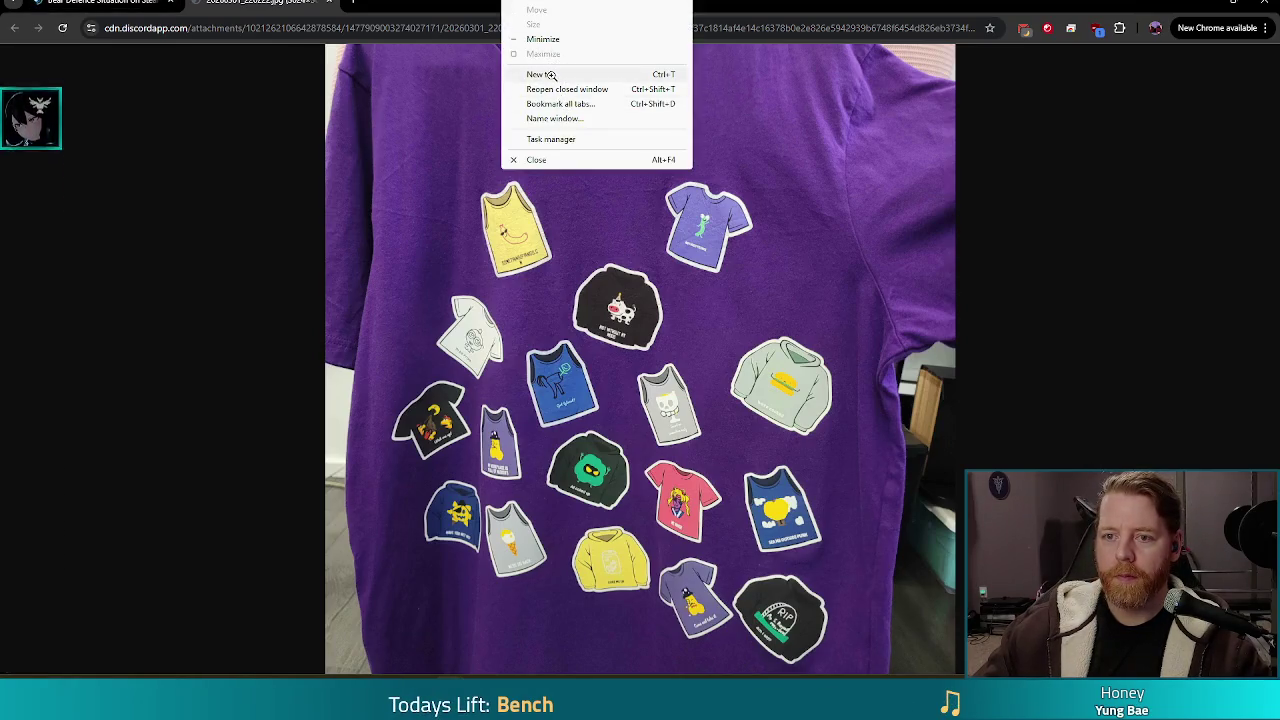
right_click(447, 3)
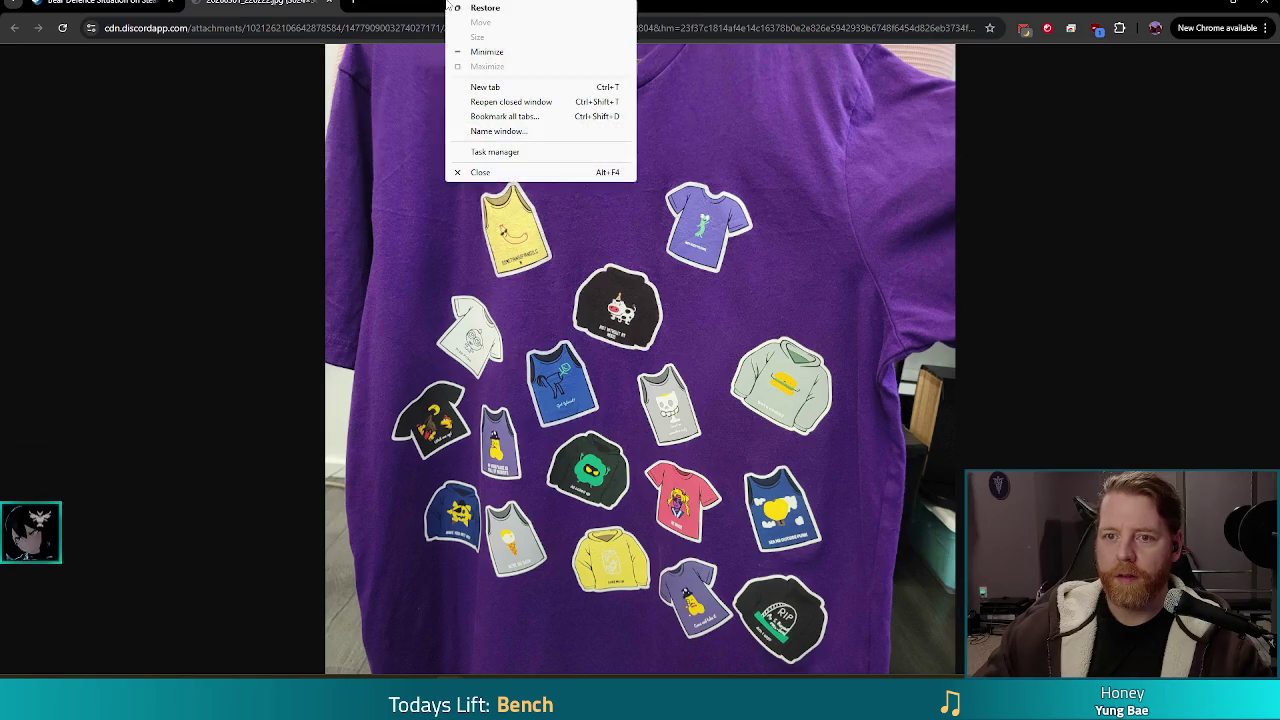
key("Escape")
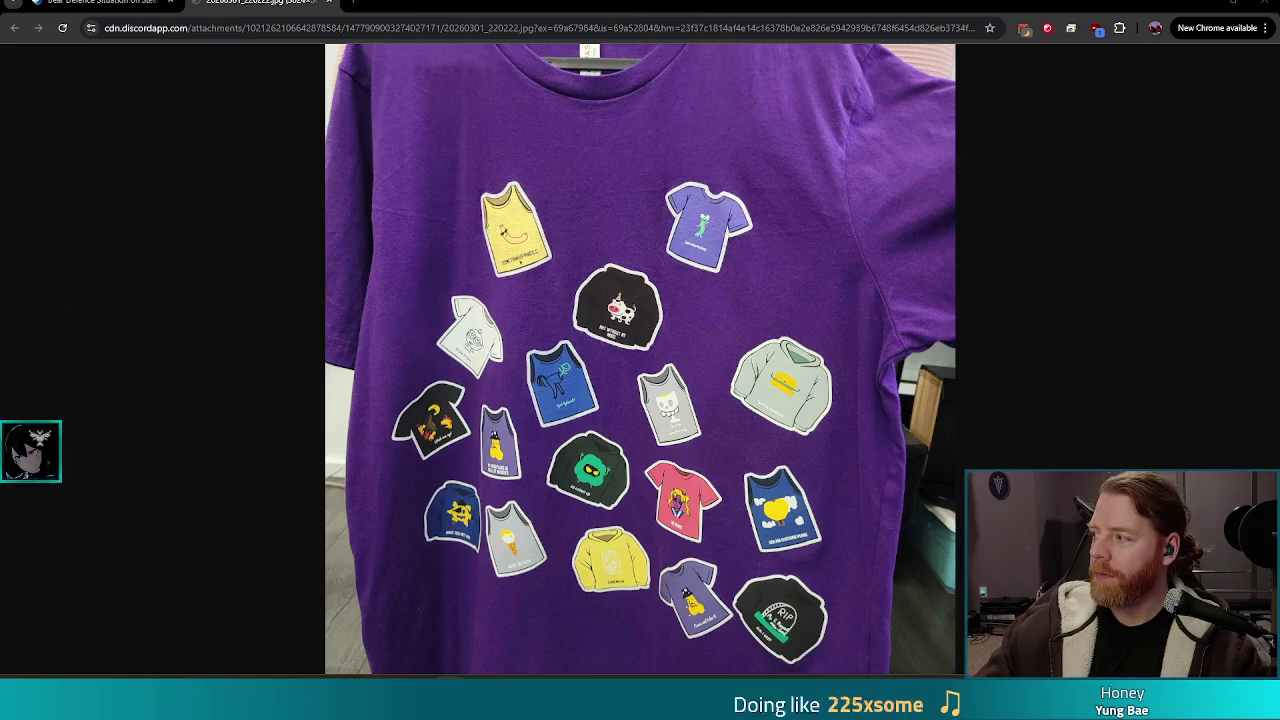
key("ctrl+shift+t")
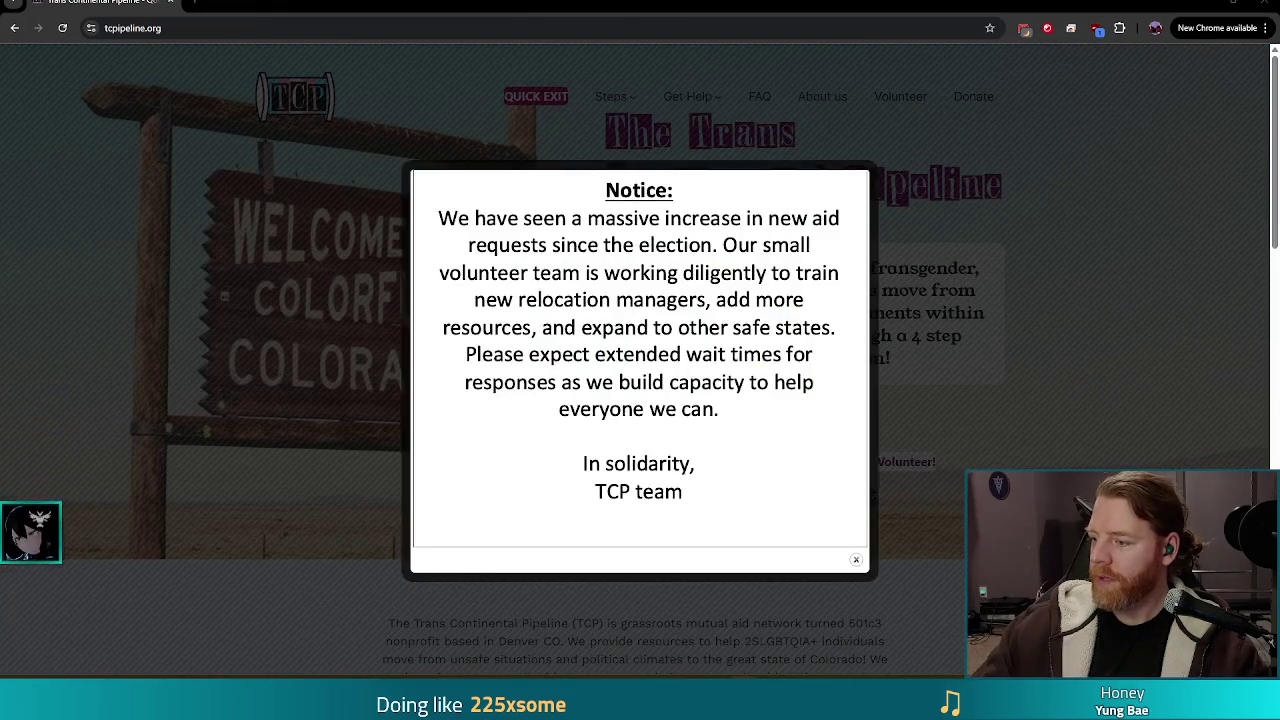
Step: Close the notice about extended wait times for aid requests on tcpipeline.org
left_click(856, 559)
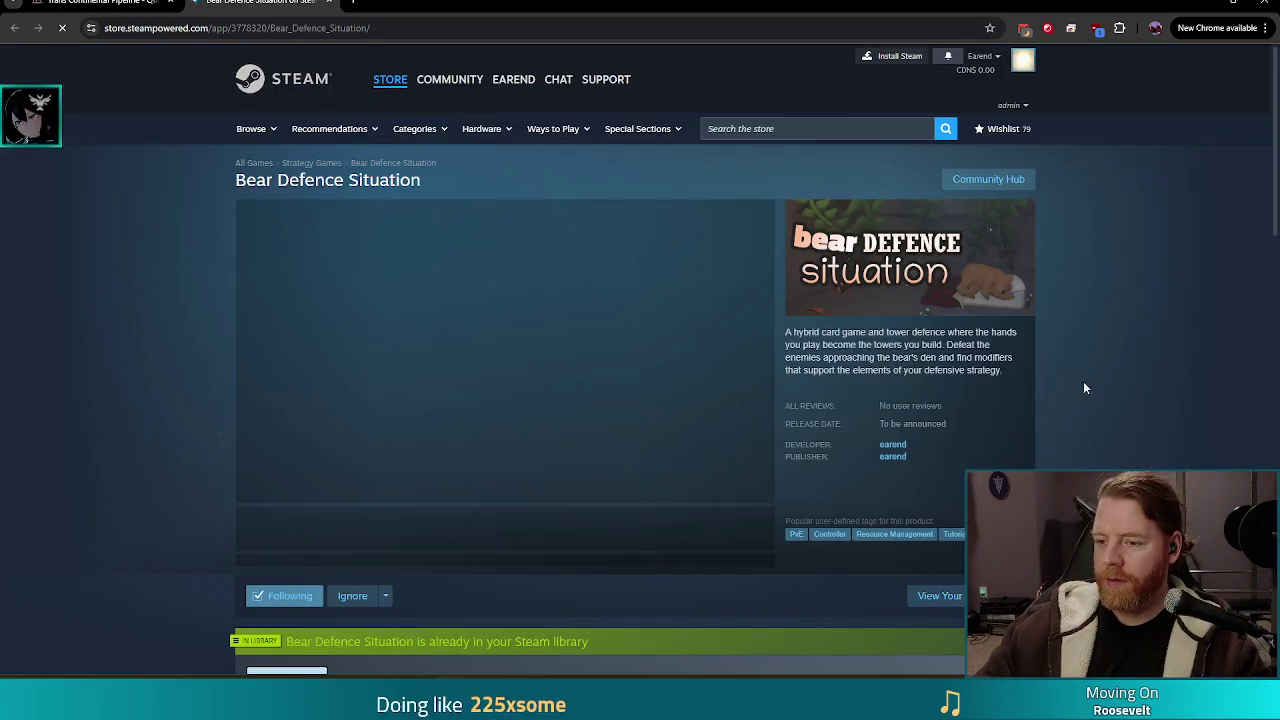
Step: Play the first Bear Defence Situation trailer and switch it to fullscreen
left_click(282, 532)
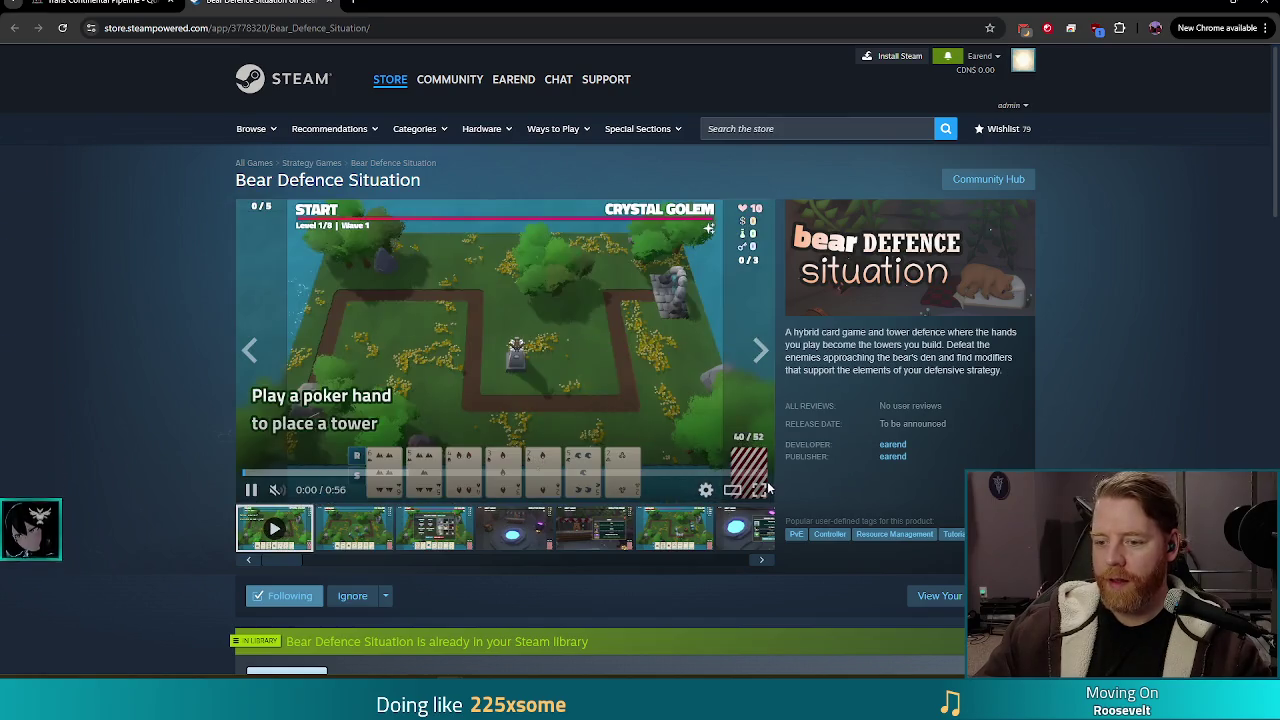
double_click(640, 480)
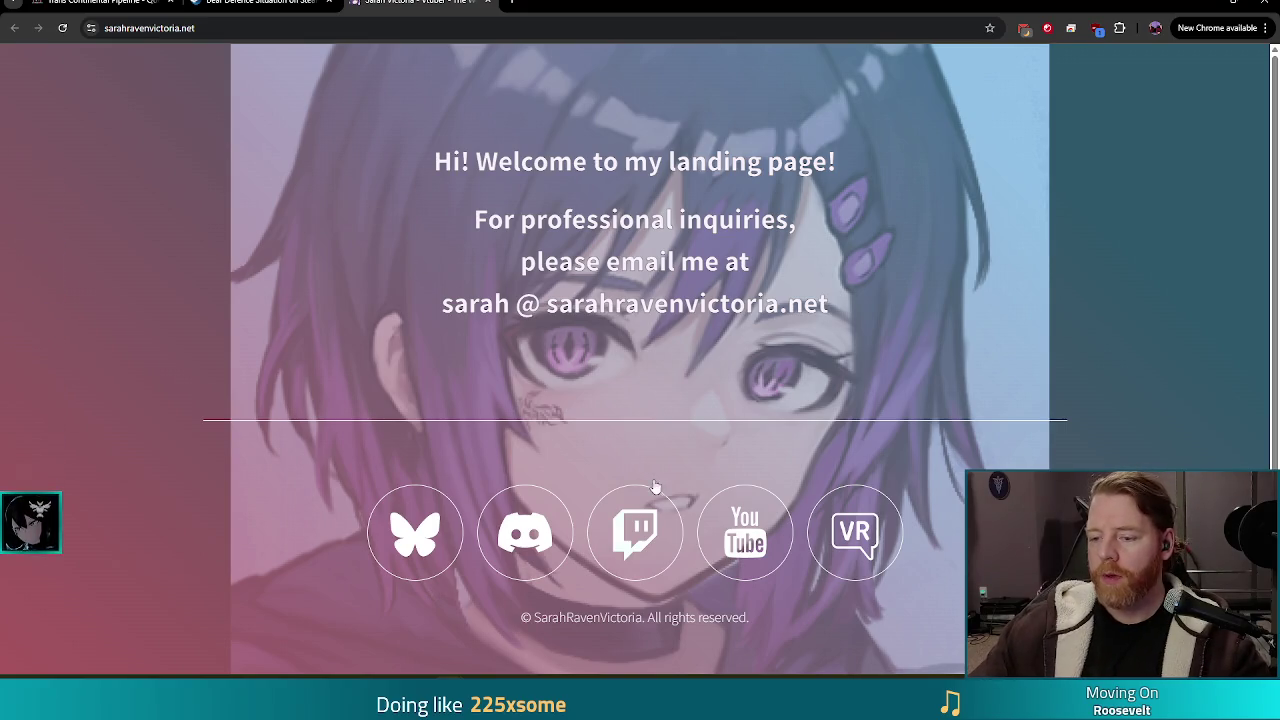
Step: Switch to the window showing the purple T-shirt sticker photo with Alt+Tab
key("alt+Tab")
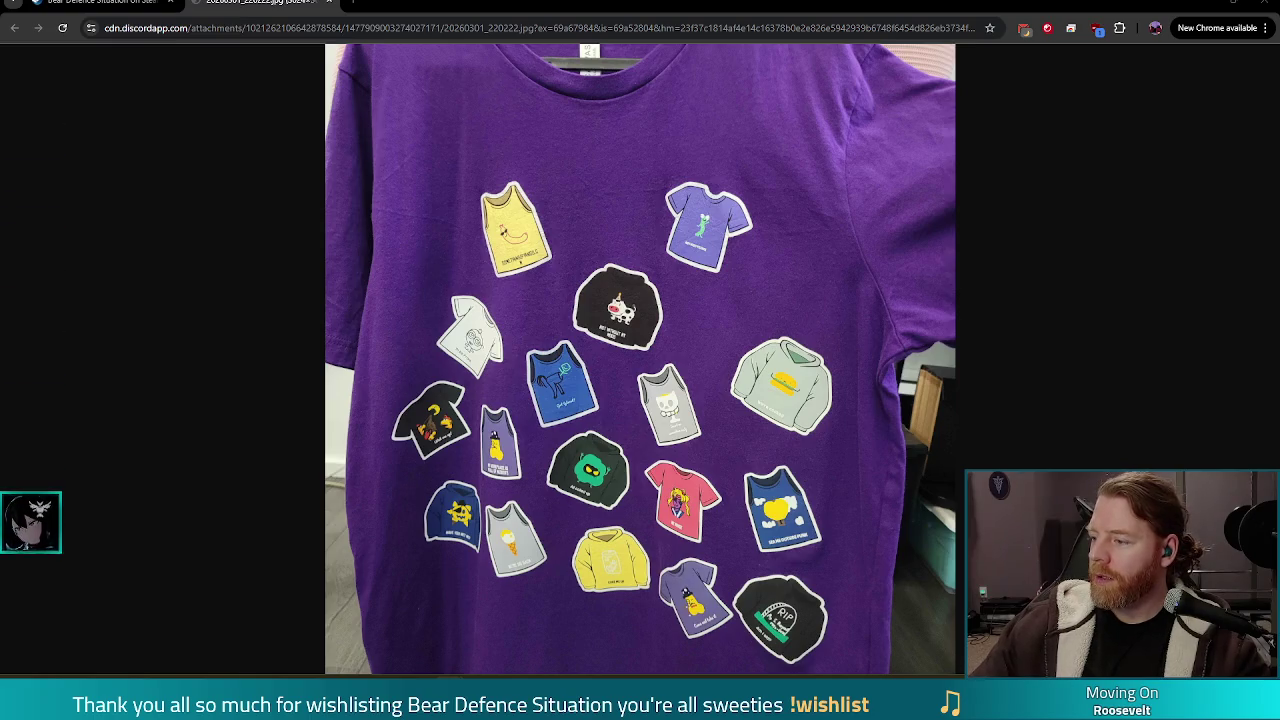
Step: Drag the YouTube channel window in from the right edge over the T-shirt photo
mouse_move(1279, 260)
left_mouse_down()
mouse_move(1007, 260)
mouse_move(493, 119)
mouse_move(495, 3)
left_mouse_up()
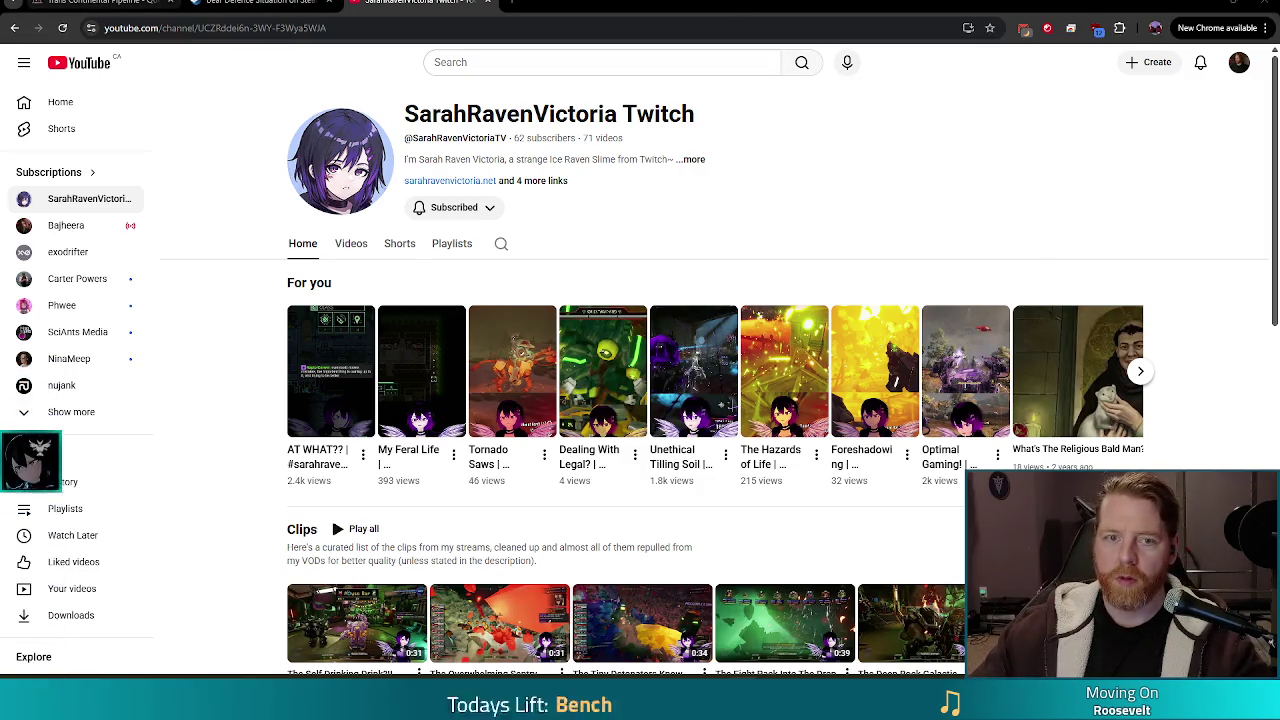
Step: Switch to the T-shirt photo window and close the browser to get back to Godot
key("alt+Tab")
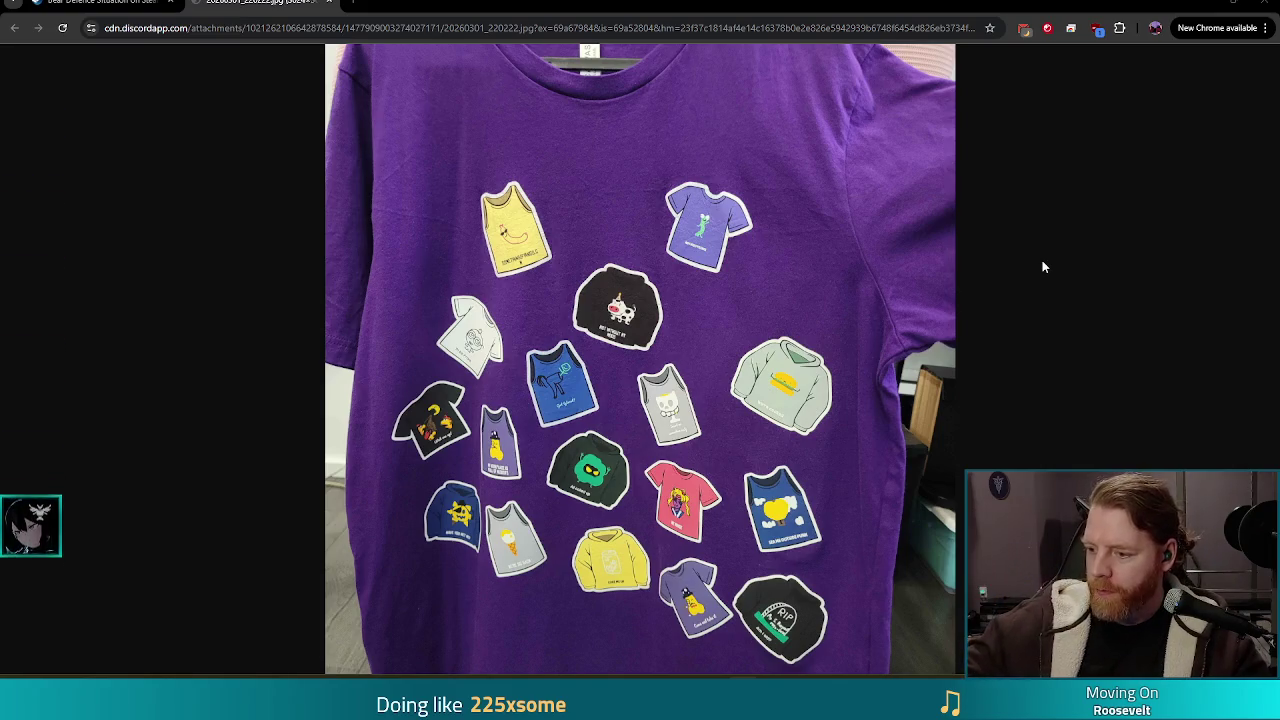
left_click(1261, 5)
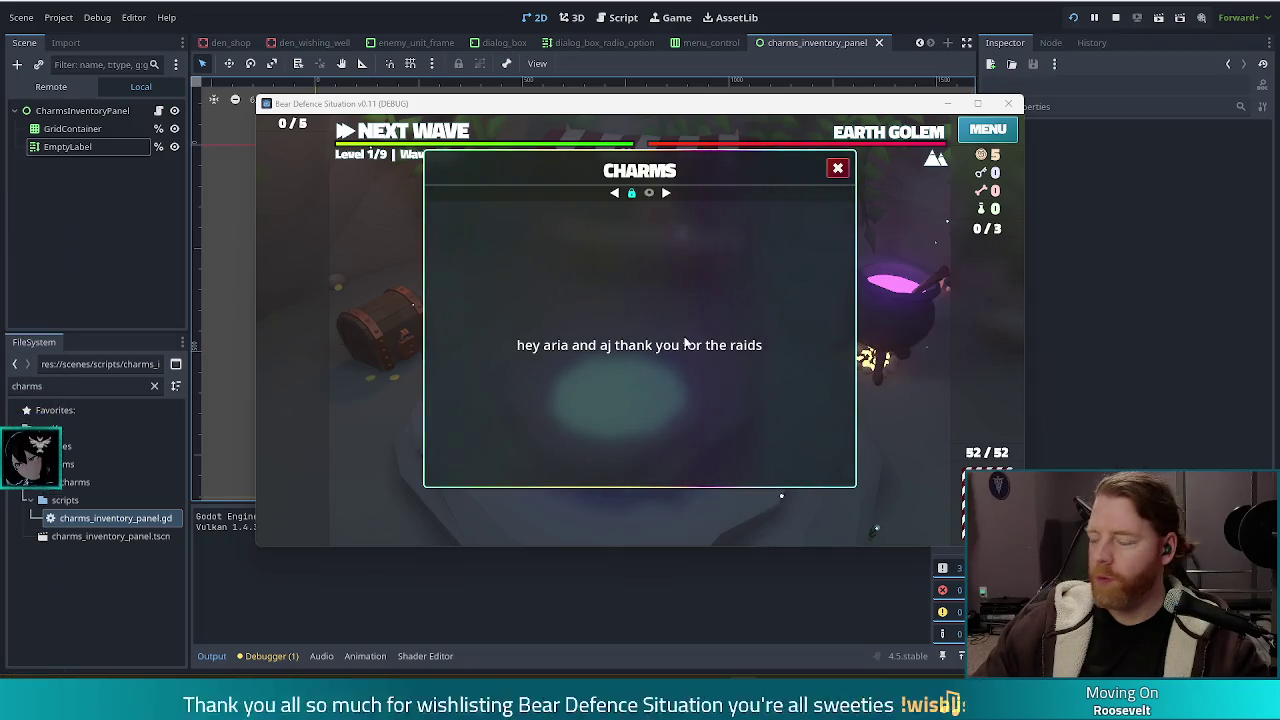
Step: Stop the running Bear Defence Situation debug game
left_click(1116, 20)
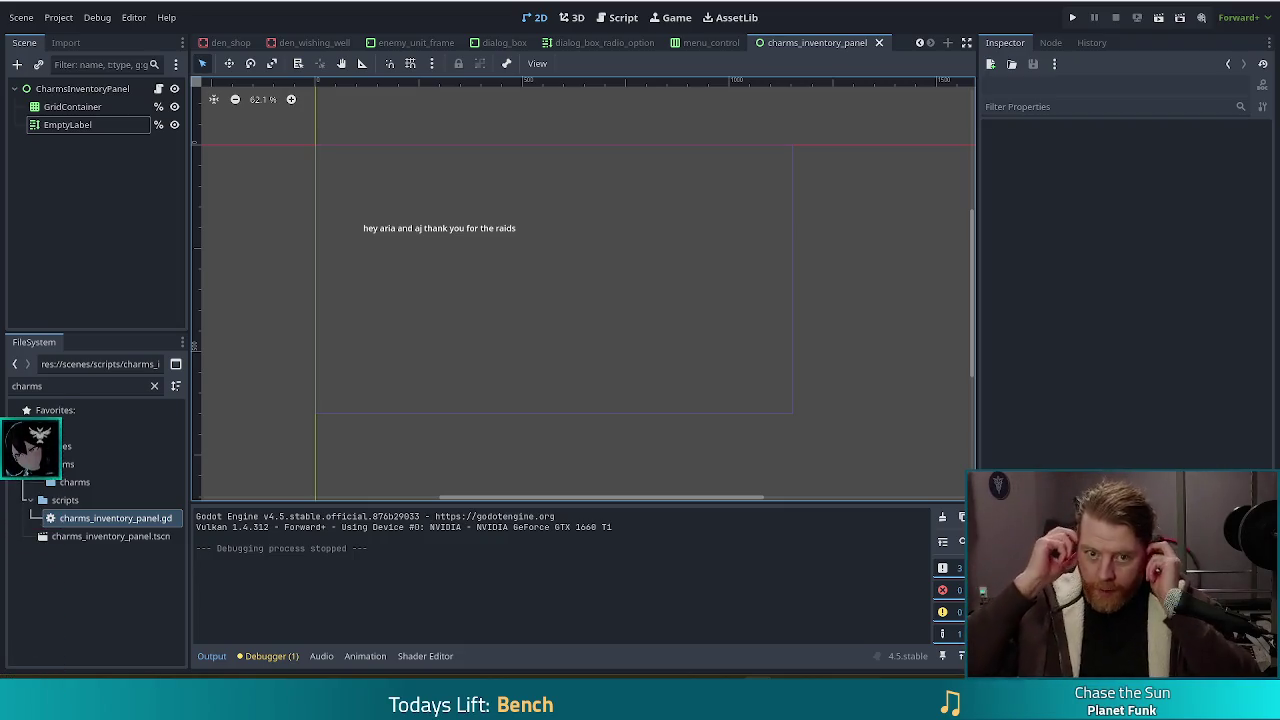
Step: Open the charms_inventory_panel.gd script for editing
left_click(157, 90)
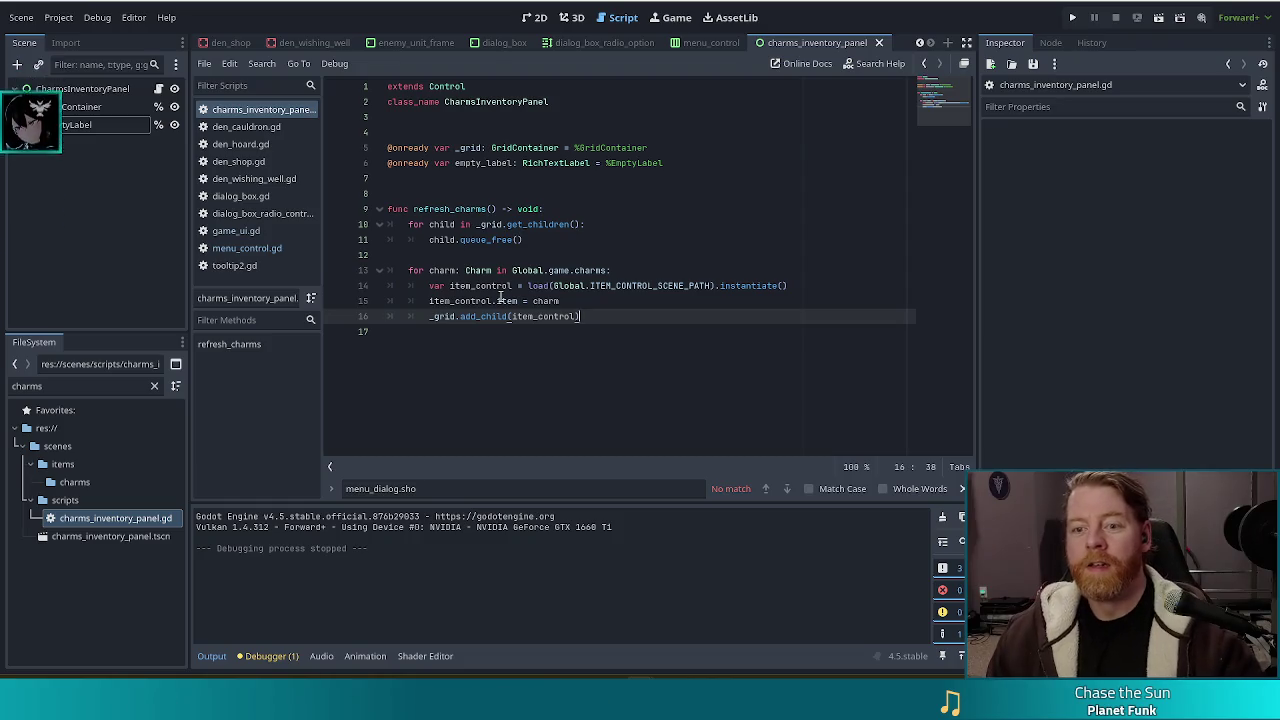
Step: Below the for loop, add an if block testing the grid's get_child_count()
key("Return")
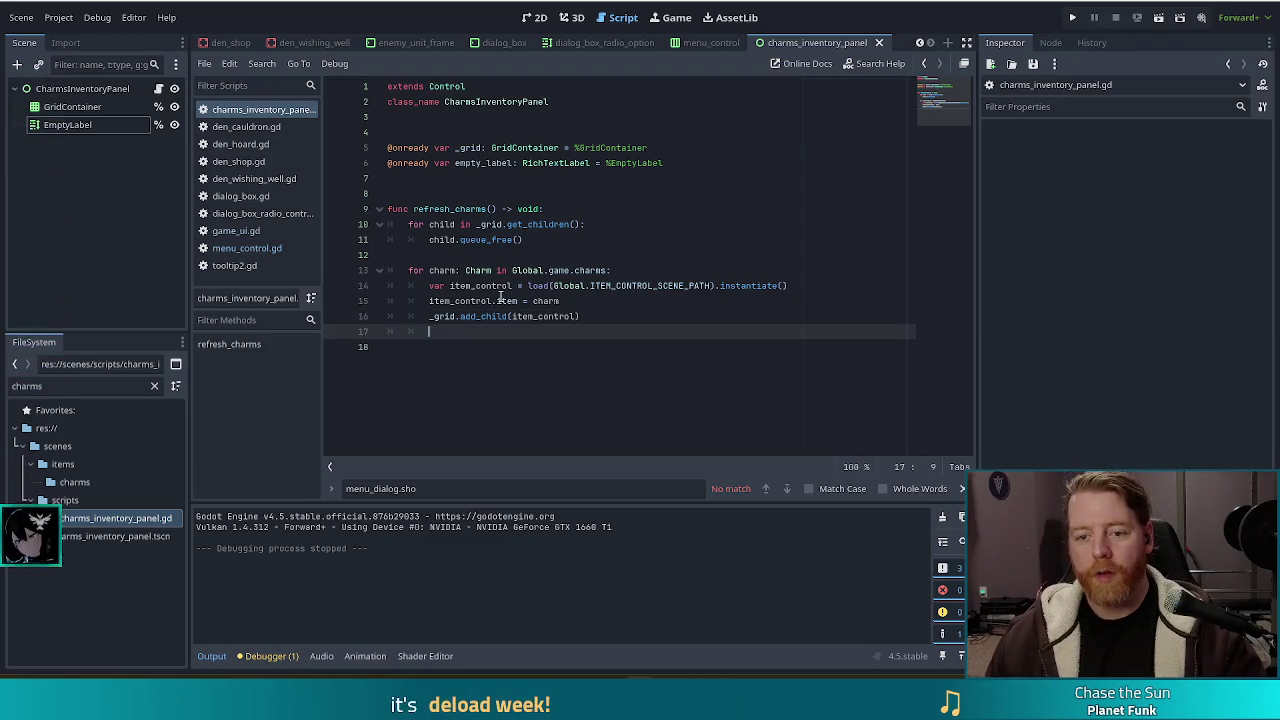
key("BackSpace")
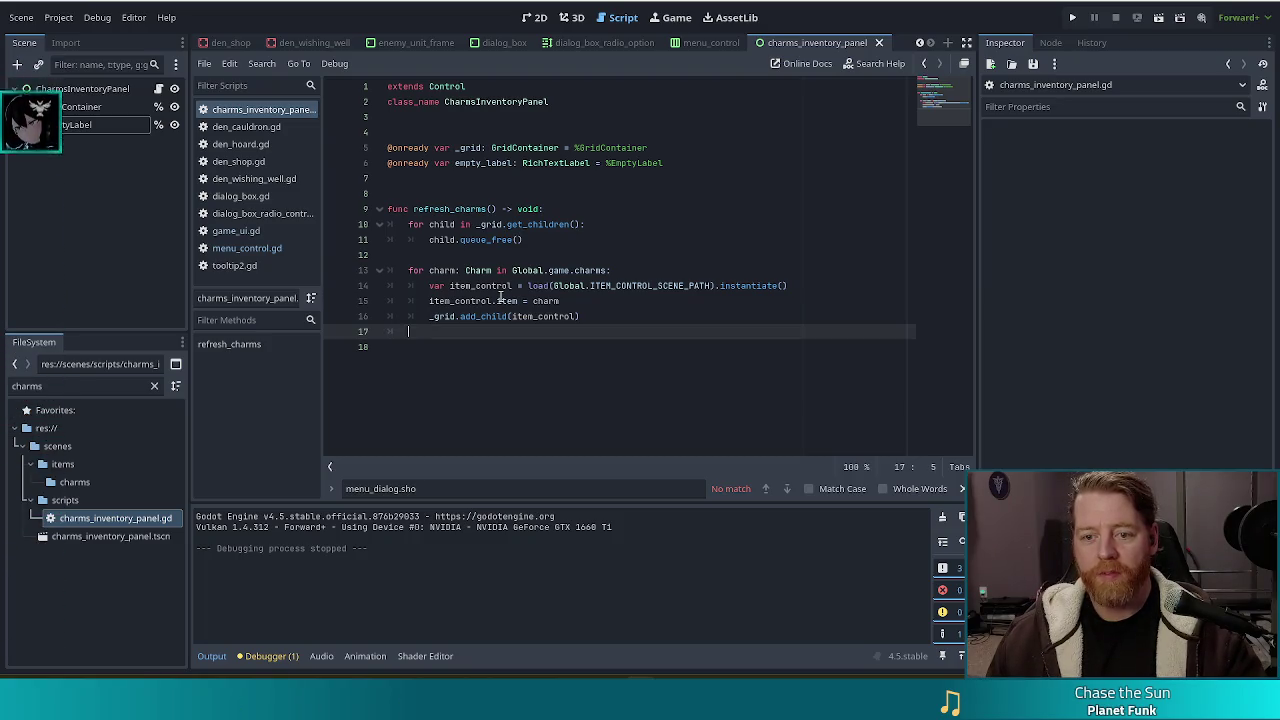
key("Return")
type("oif")
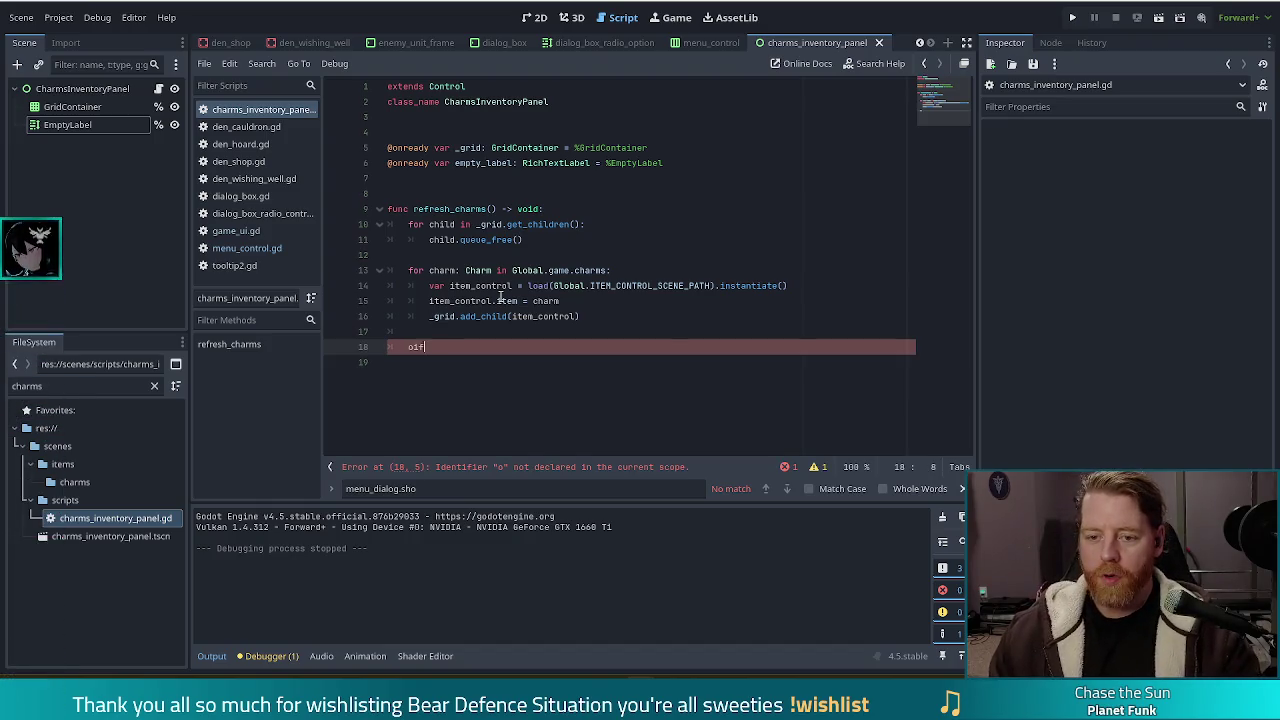
key("BackSpace")
type("if _g")
type("rid.get_")
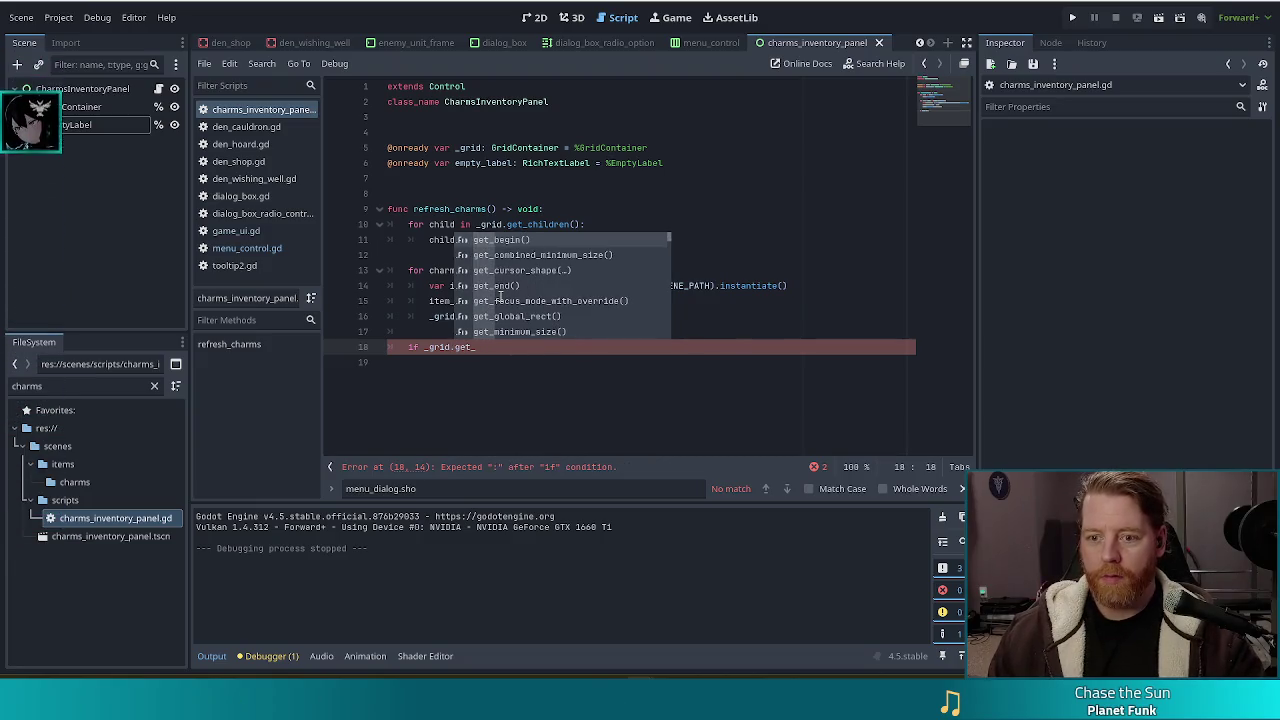
type("child")
key("Return")
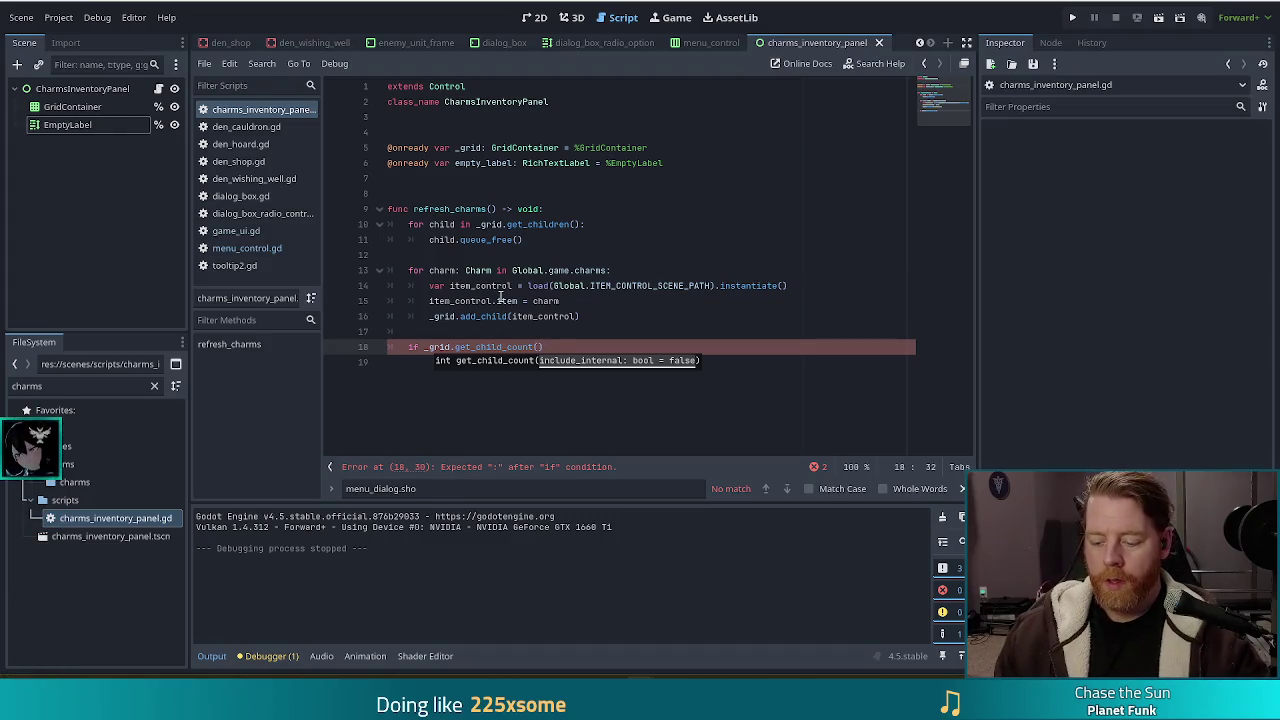
type("0L")
key("Return")
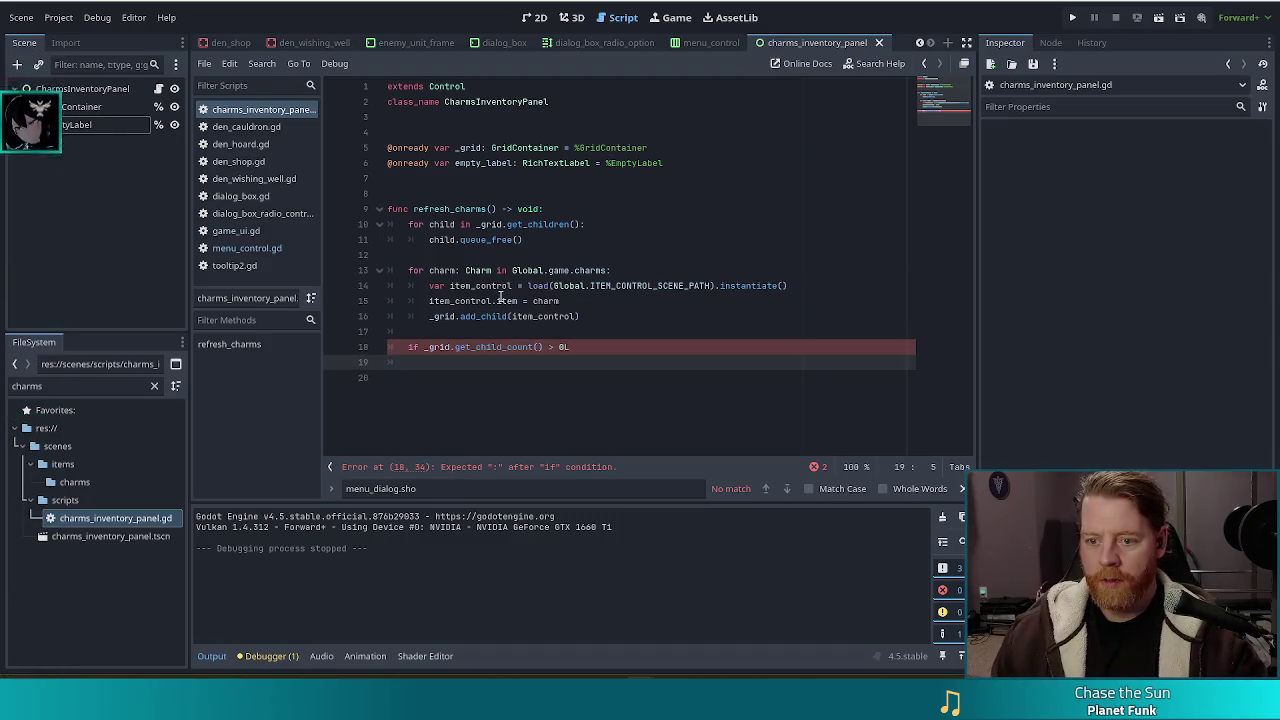
key("Left")
key("Left")
type(":")
key("Return")
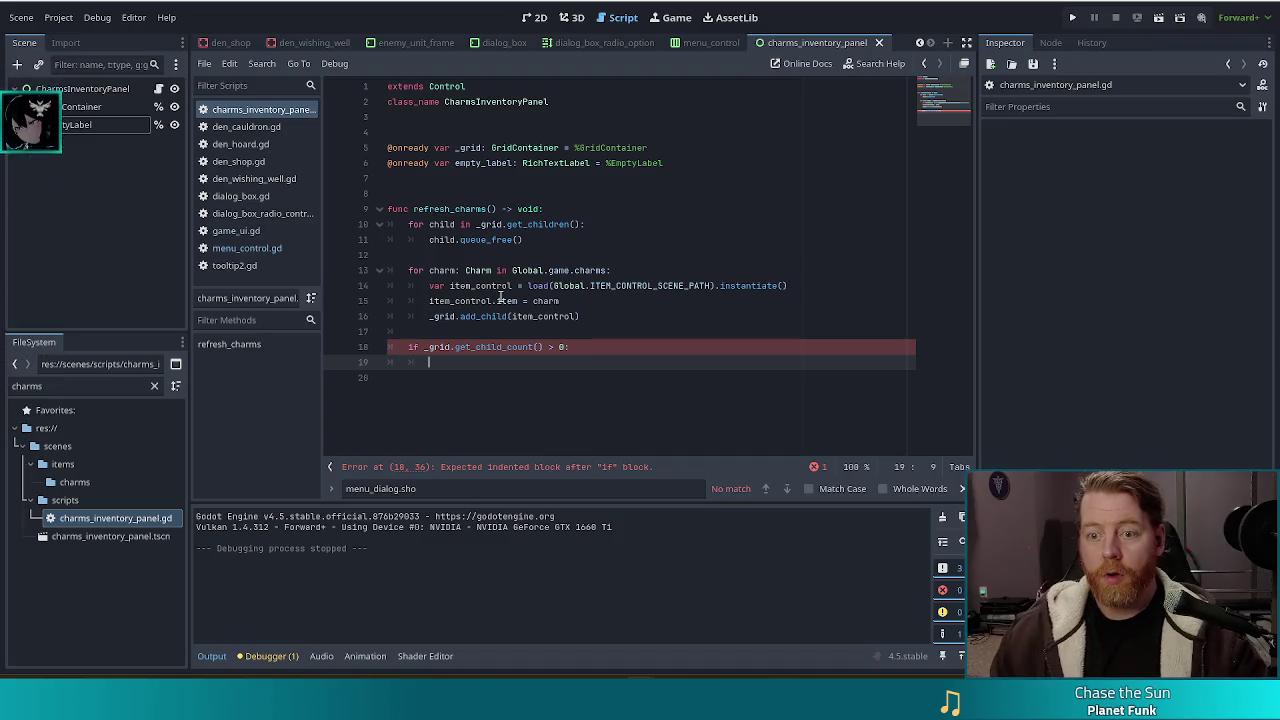
Step: Rename the label variable to _empty_label and call _empty_label.hide() inside the if block
left_click(454, 163)
type("_")
left_click(442, 363)
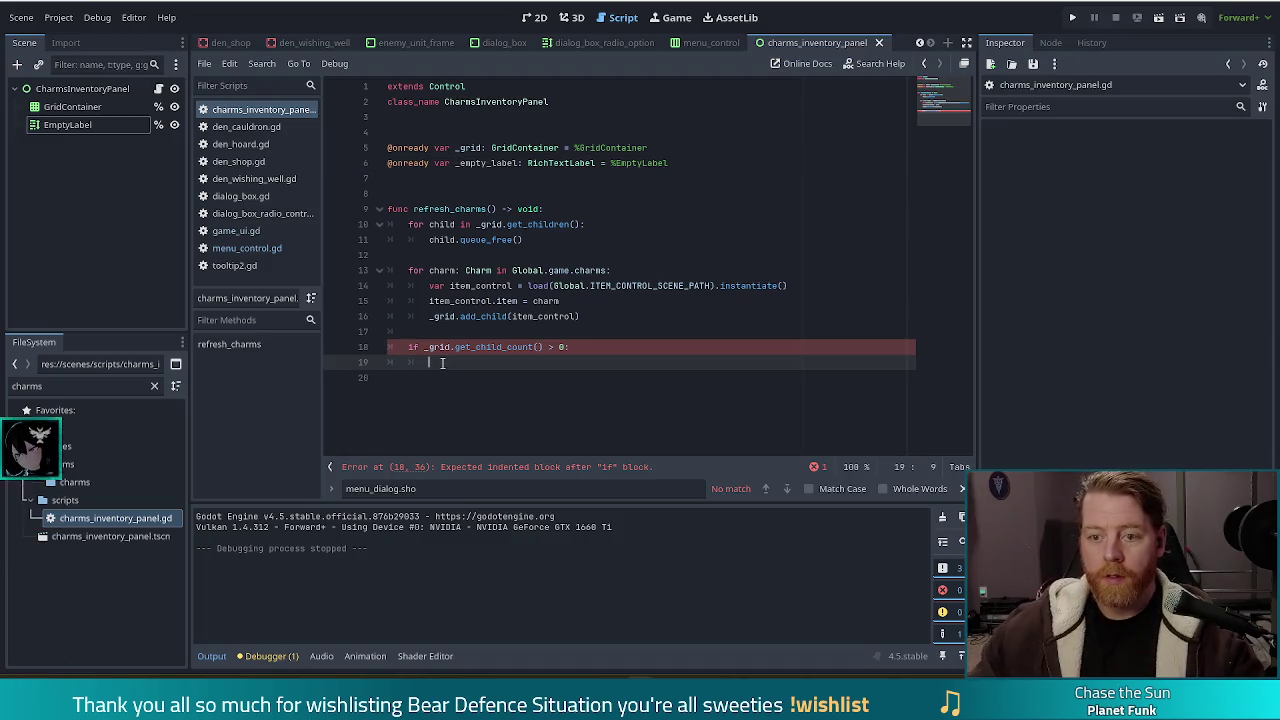
type("_empty_label.")
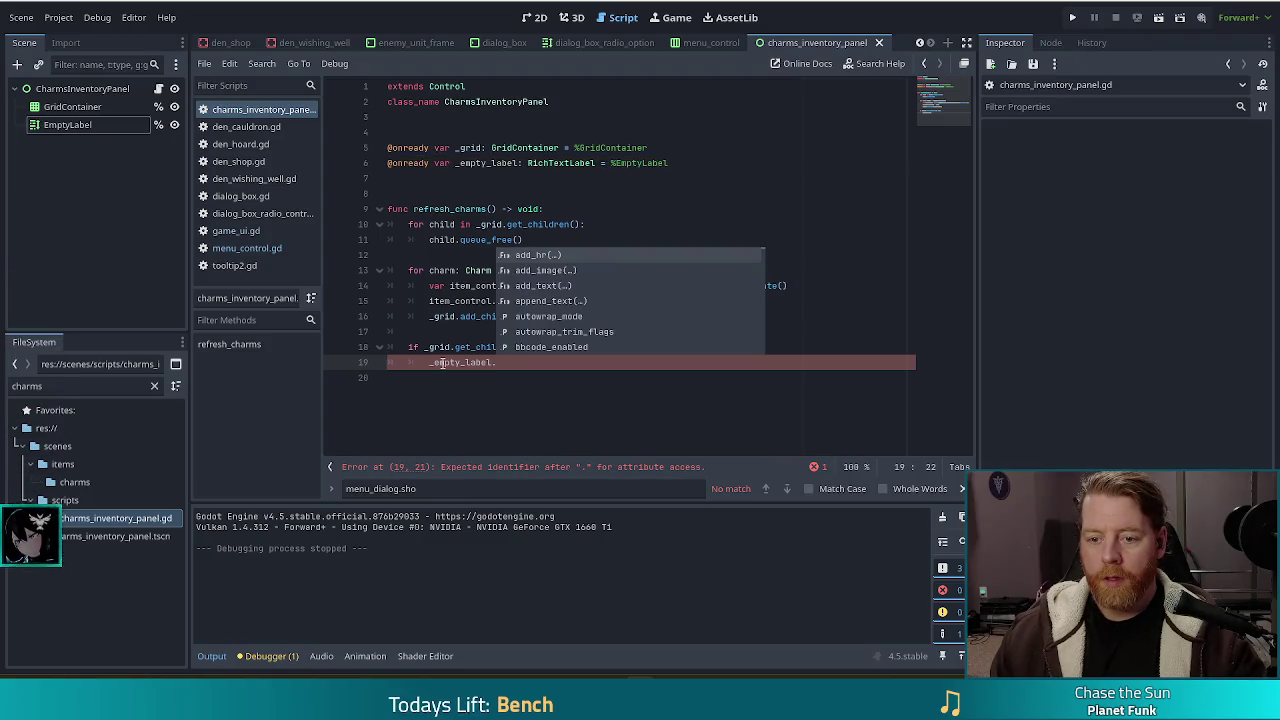
type("hidden")
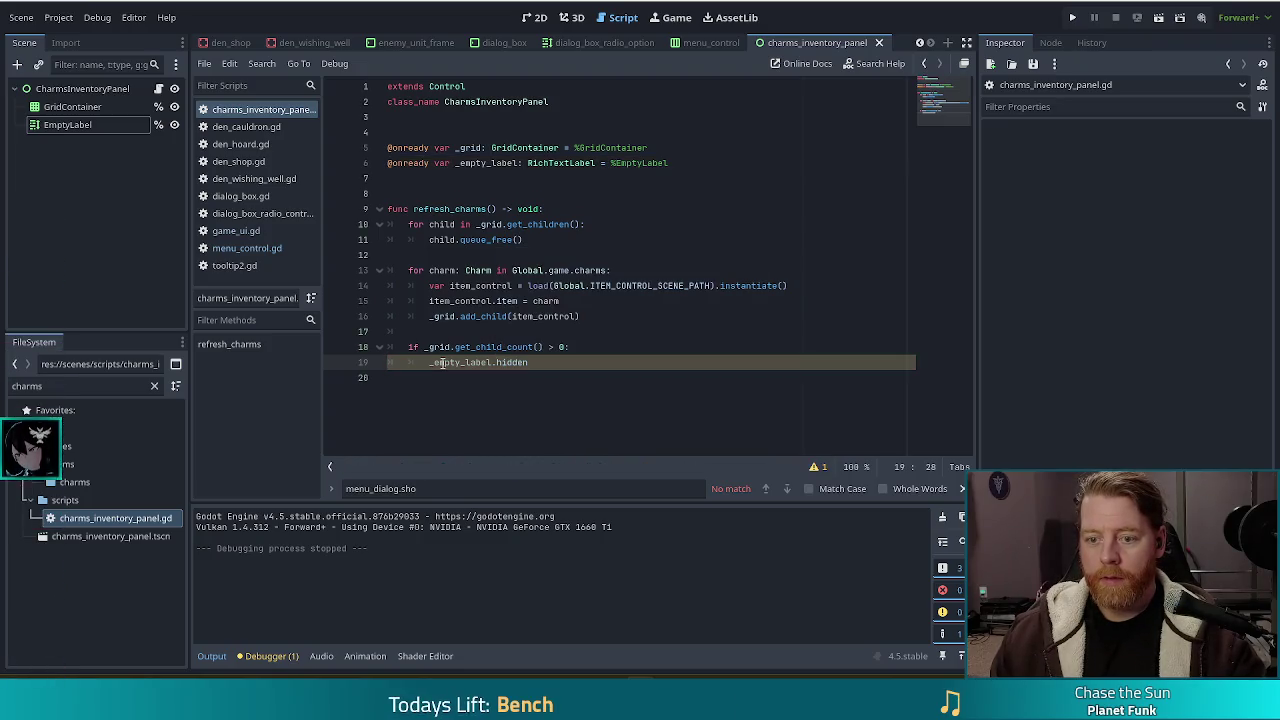
key("BackSpace")
key("BackSpace")
type("e")
key("Return")
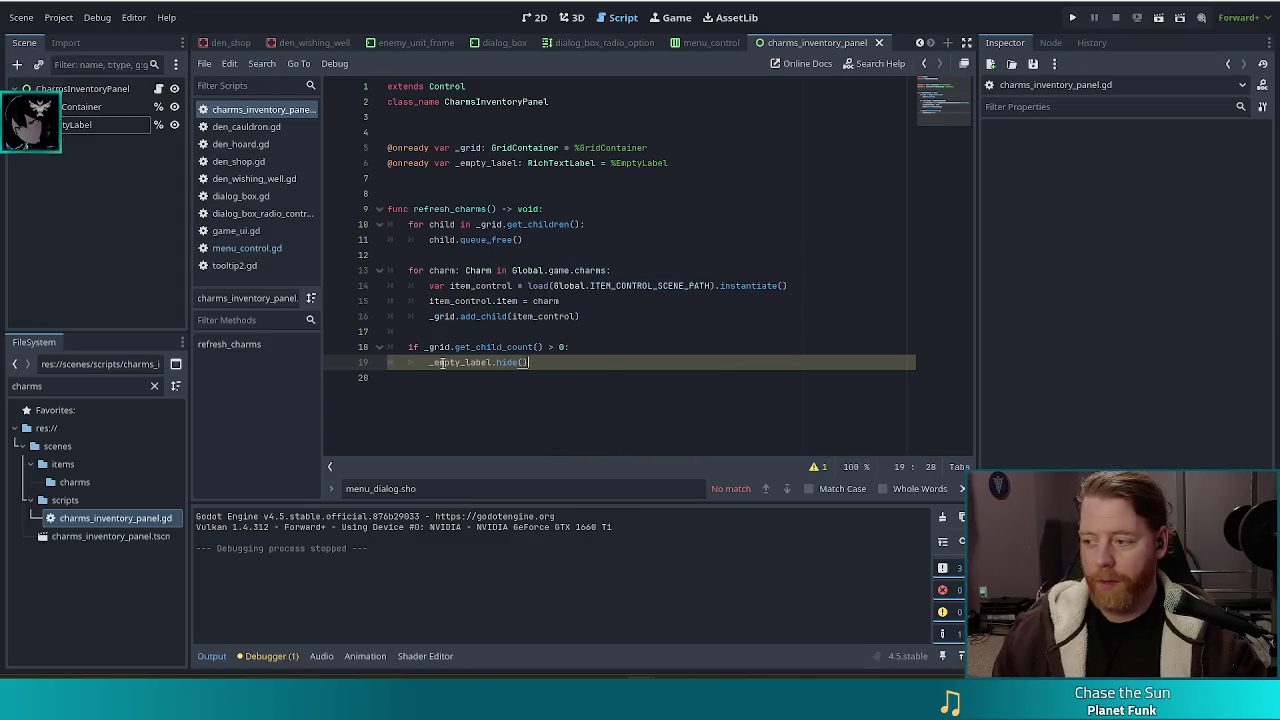
Step: Add an else branch calling _empty_label.show(), then run the game
key("Return")
type("else:")
key("Return")
type("_")
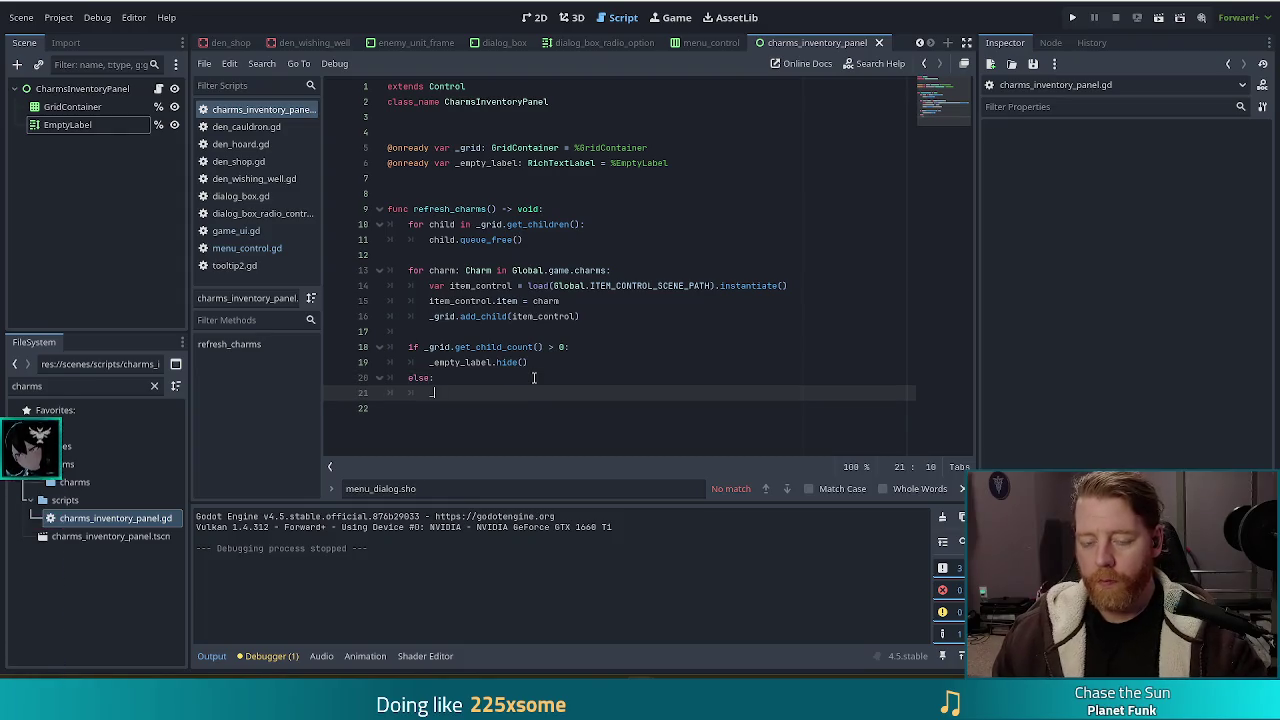
key("Return")
type(".sh")
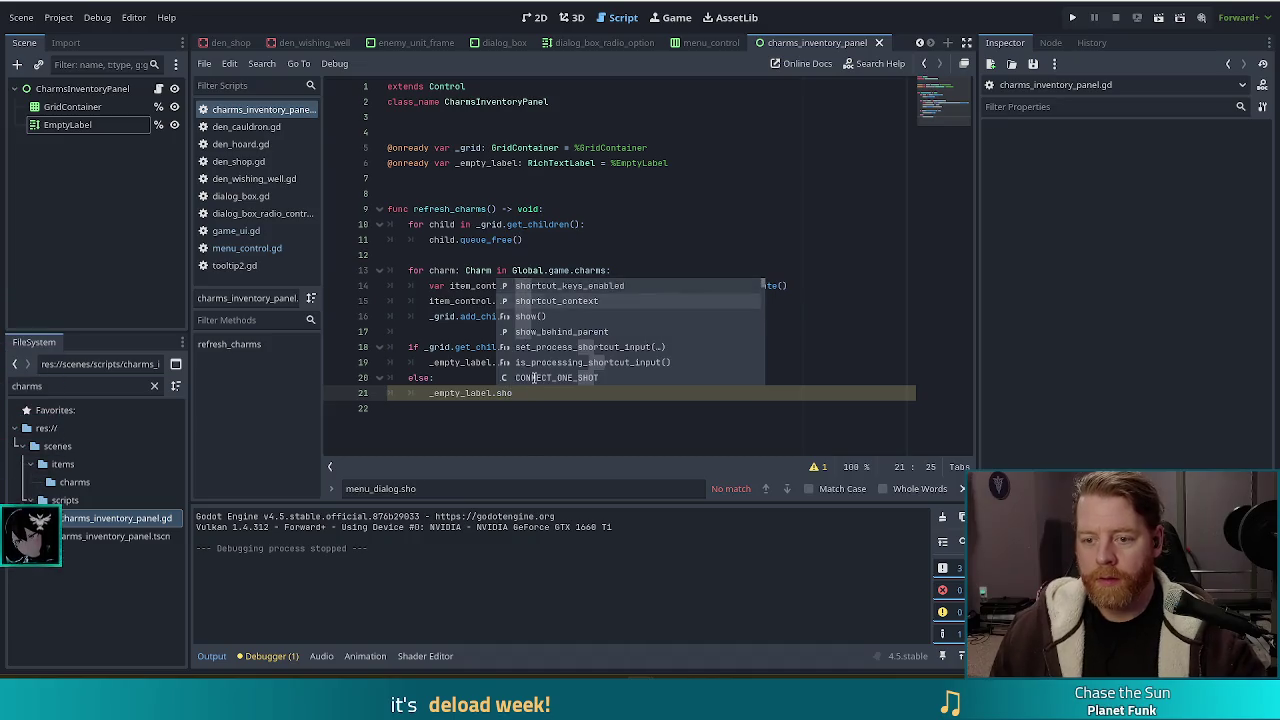
type("o")
key("Return")
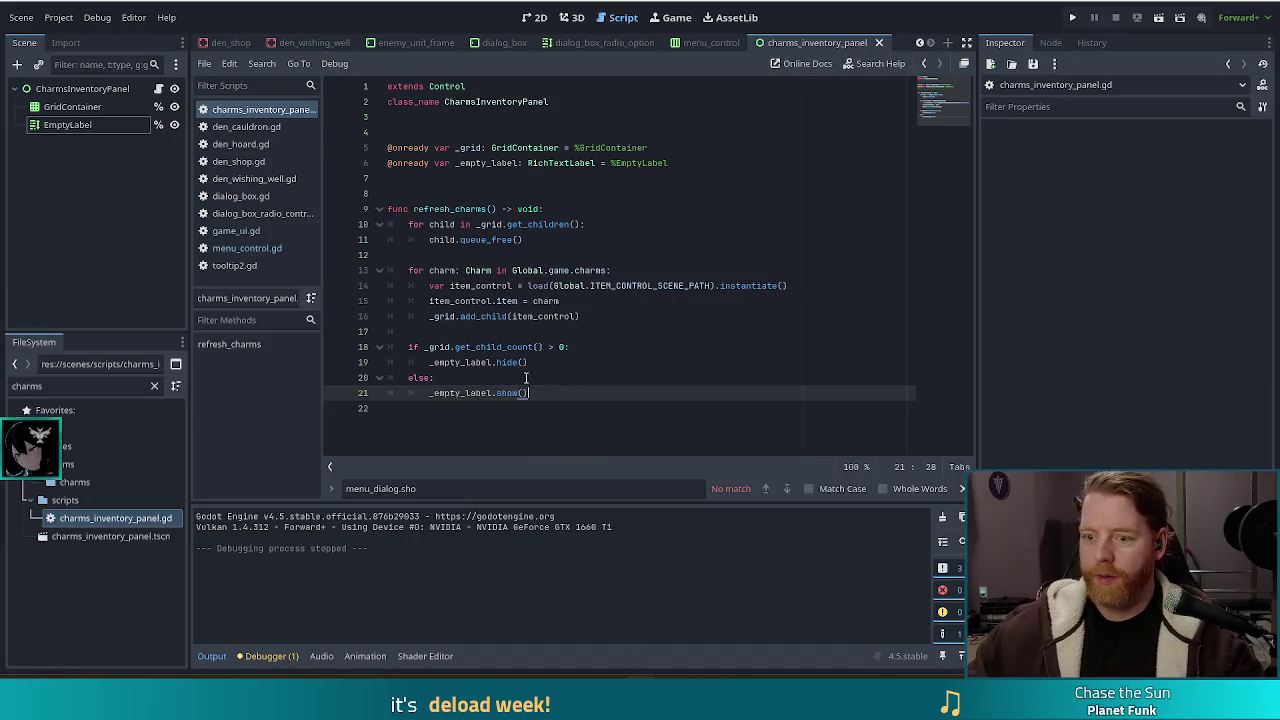
left_click(1073, 18)
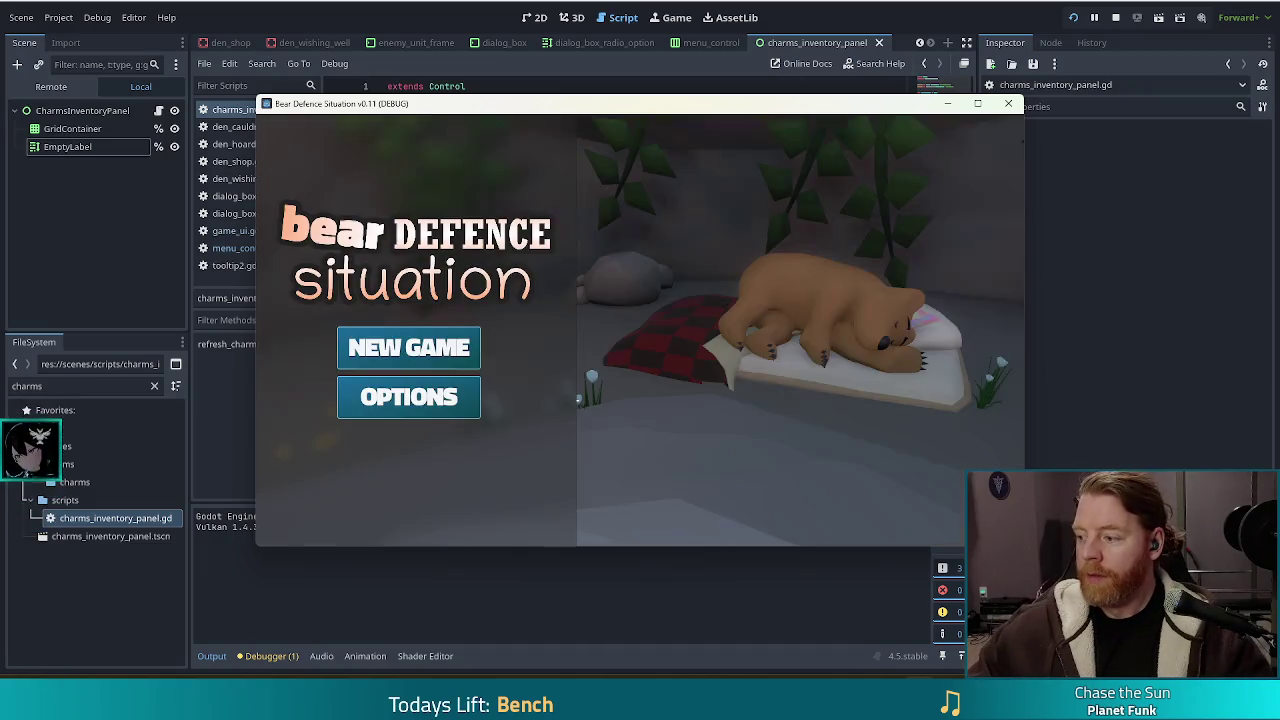
Step: Start a new game and check the Charms panel, then select EmptyLabel in the editor
left_click(378, 362)
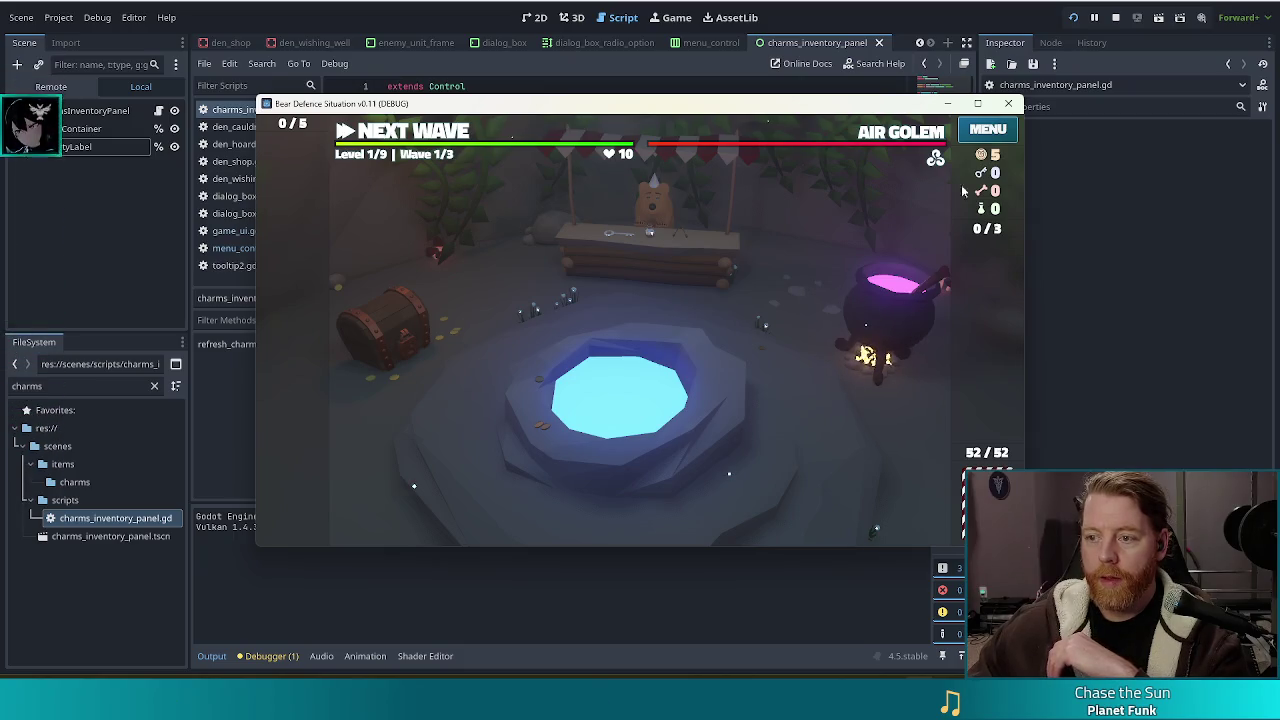
left_click(996, 139)
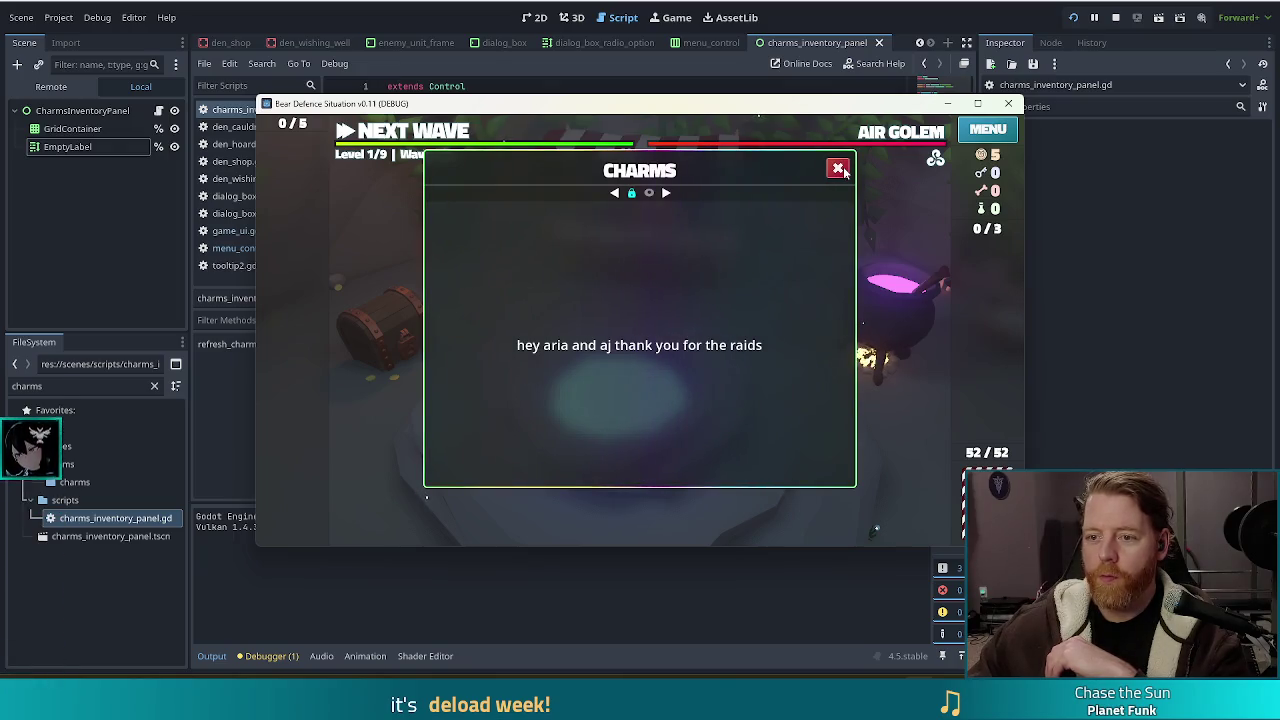
left_click(67, 146)
left_click(534, 17)
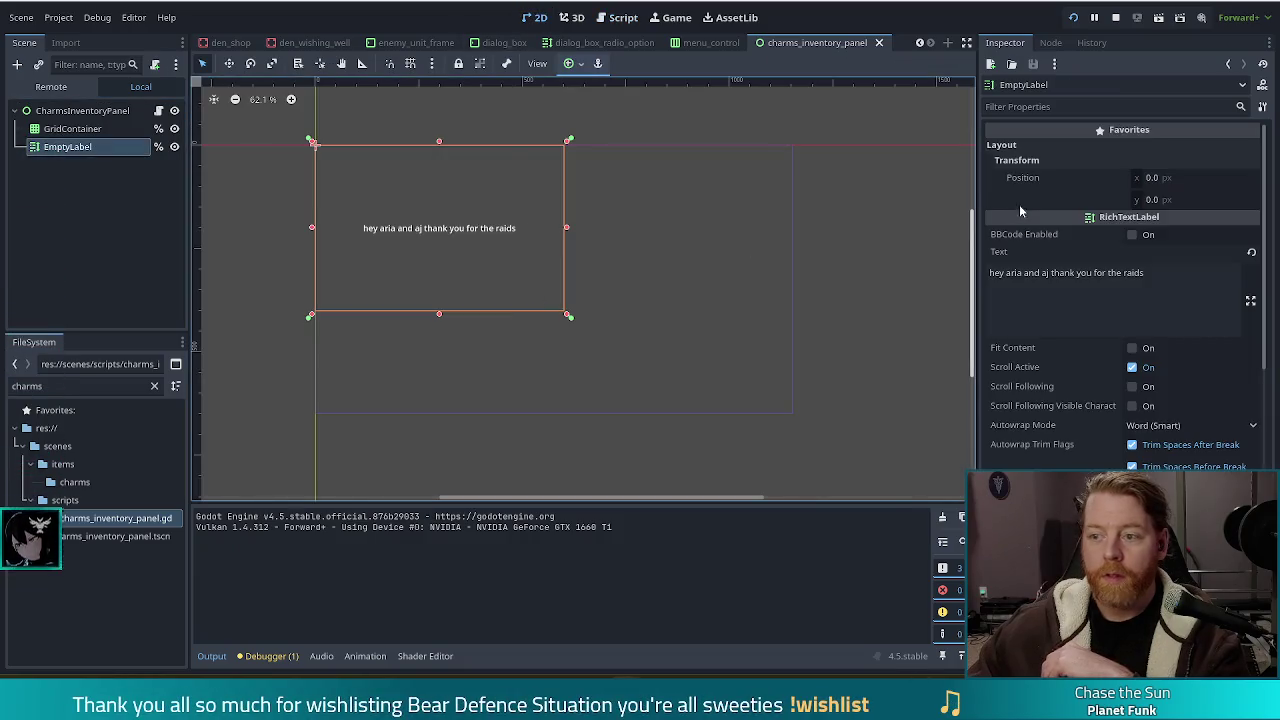
Step: Add one raider's name to the EmptyLabel text and save the scene
left_click(1063, 272)
type("and sara")
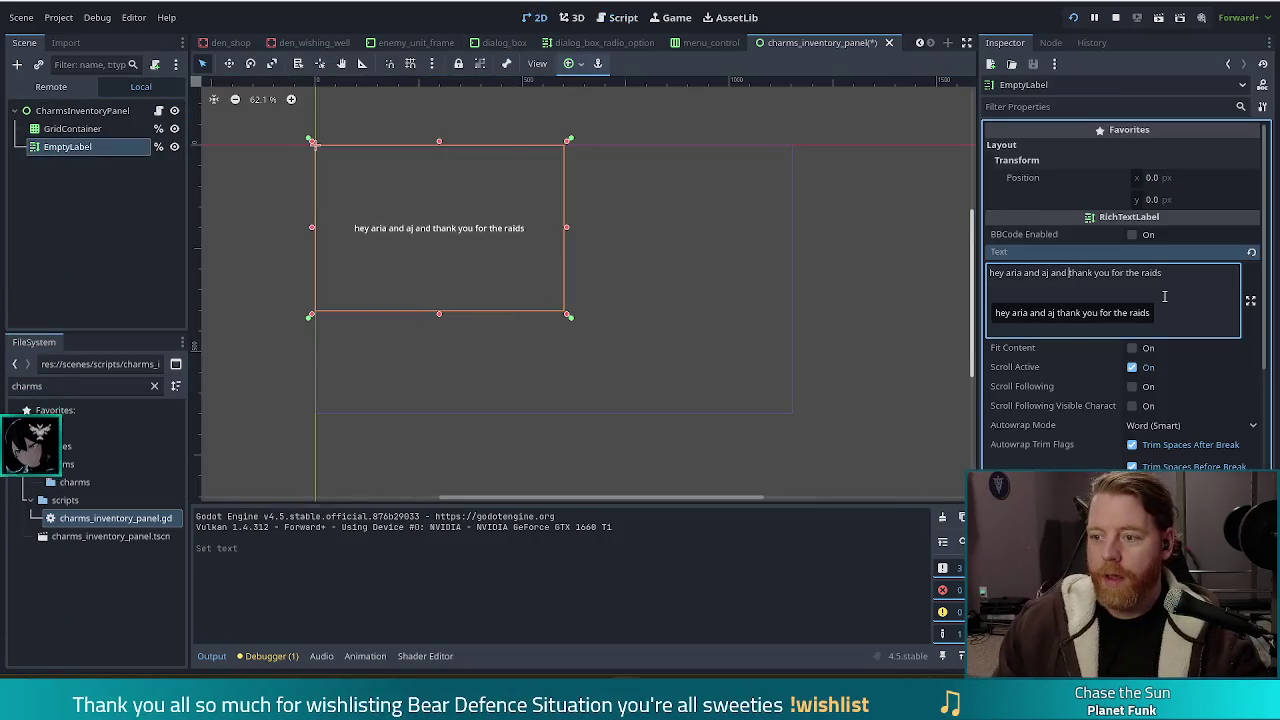
type("h")
key("ctrl+s")
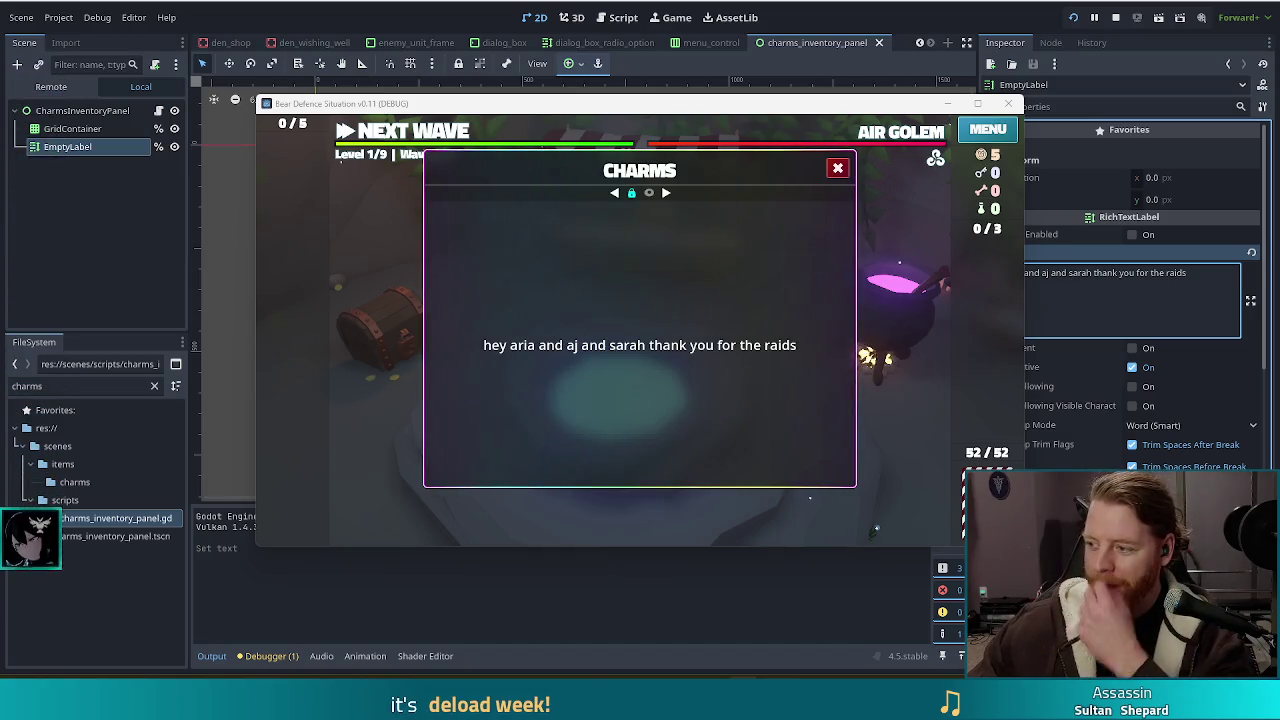
Step: Add two more raiders' names, relaunch with F5 to verify, and close the Charms panel
left_click(1076, 282)
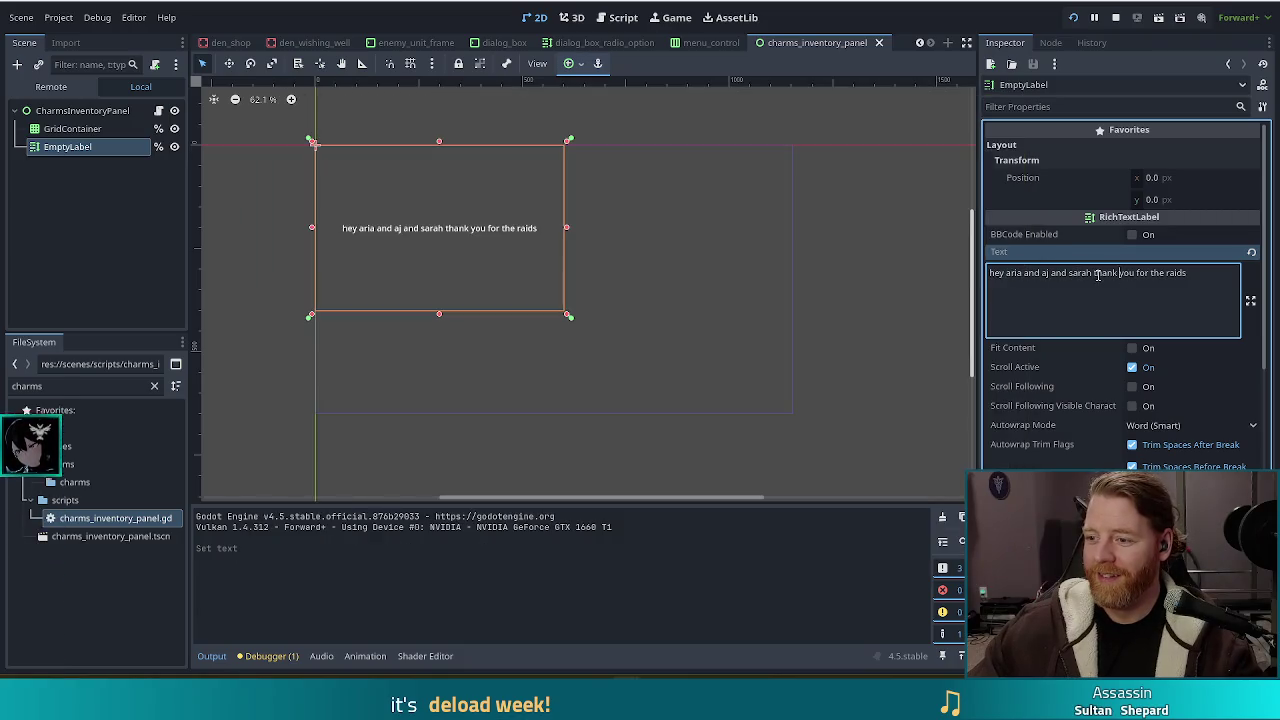
type("and s")
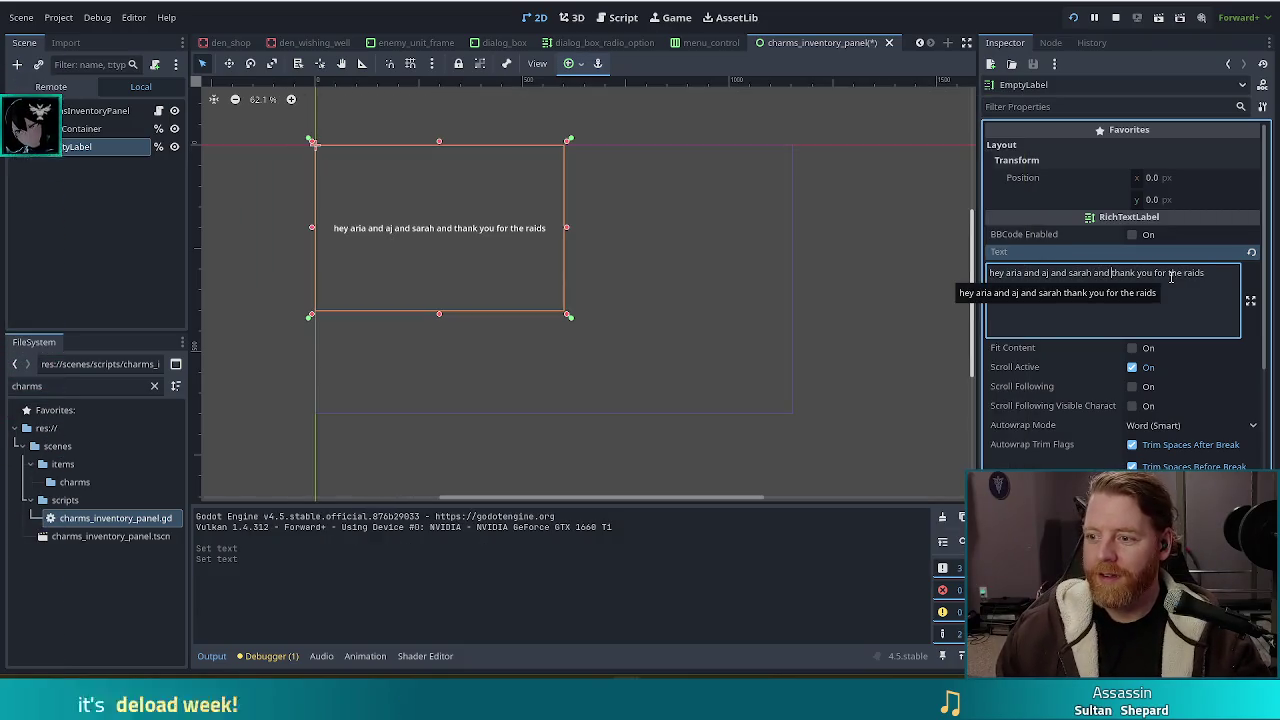
key("BackSpace")
type("zed and mochi")
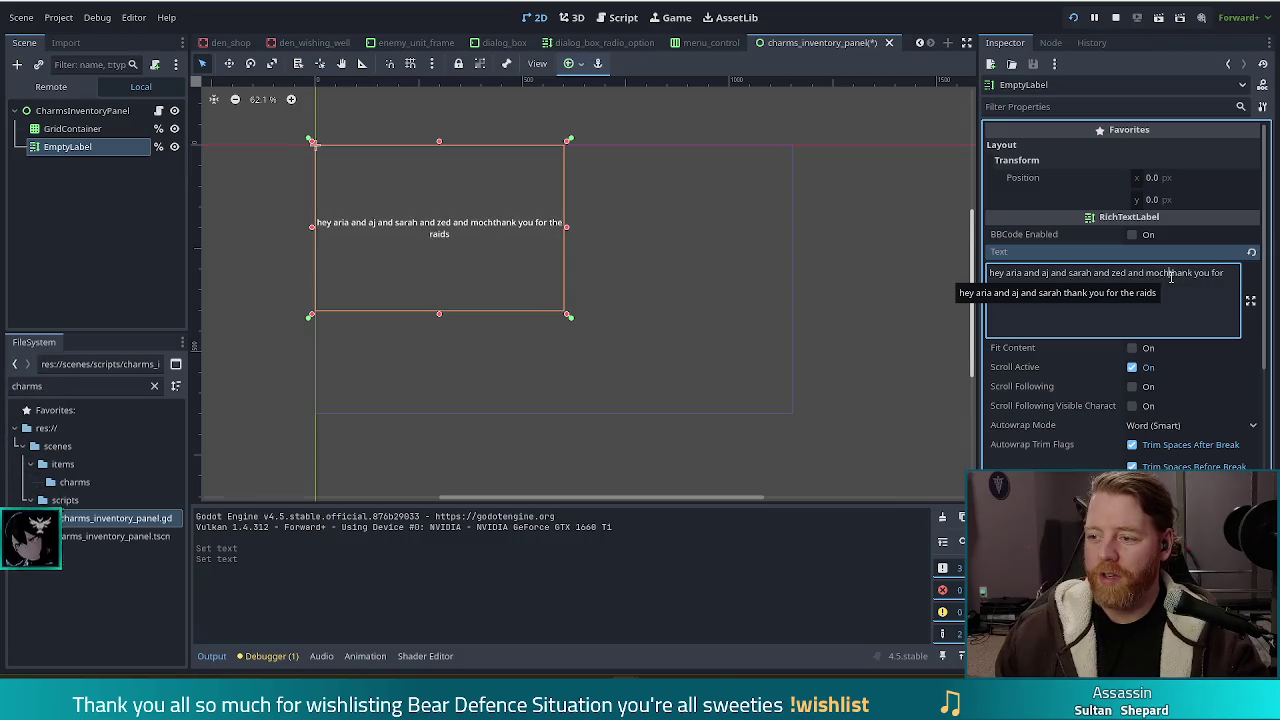
key("F5")
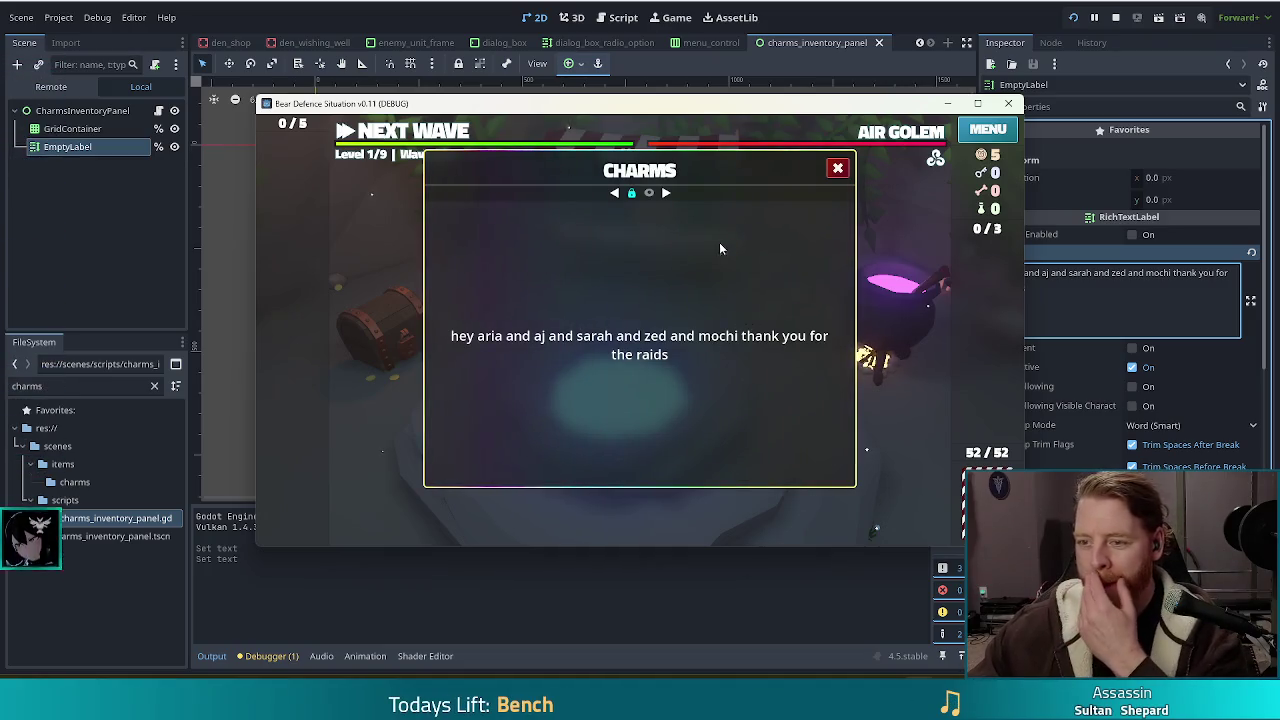
left_click(838, 170)
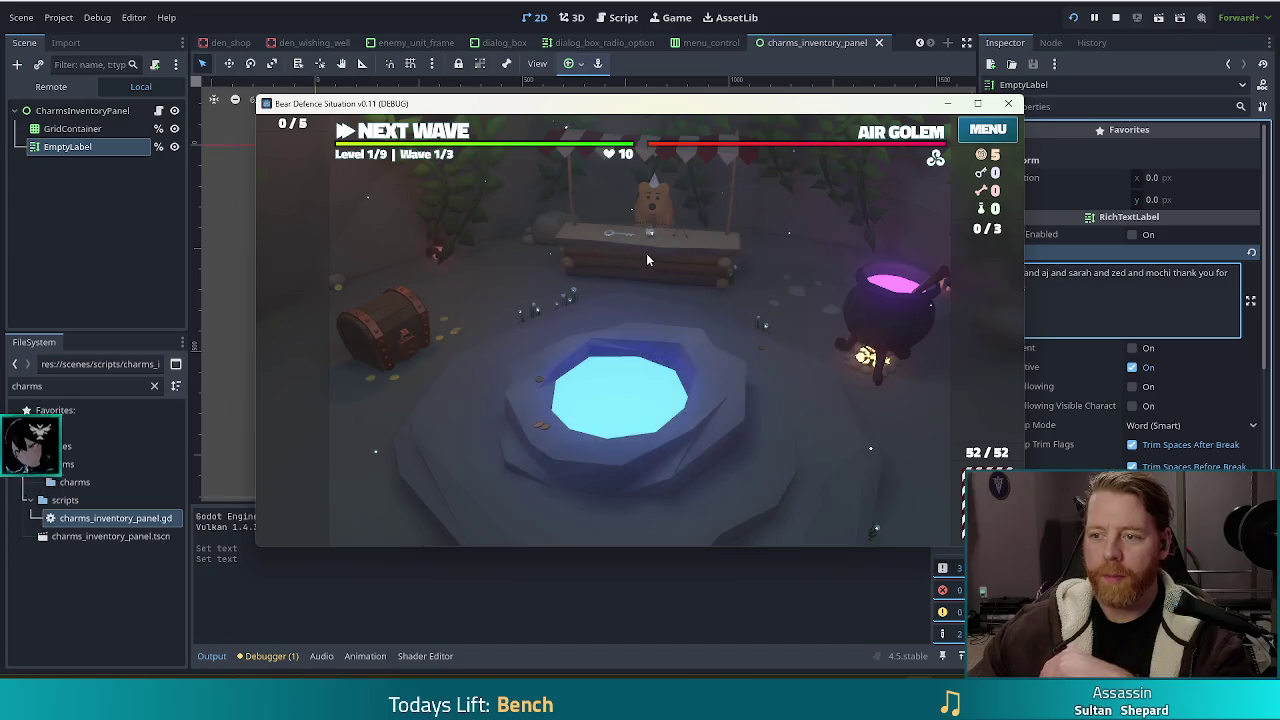
Step: Run the test_kit cheat in the in-game console to grant resources
key("grave")
type("test_kit")
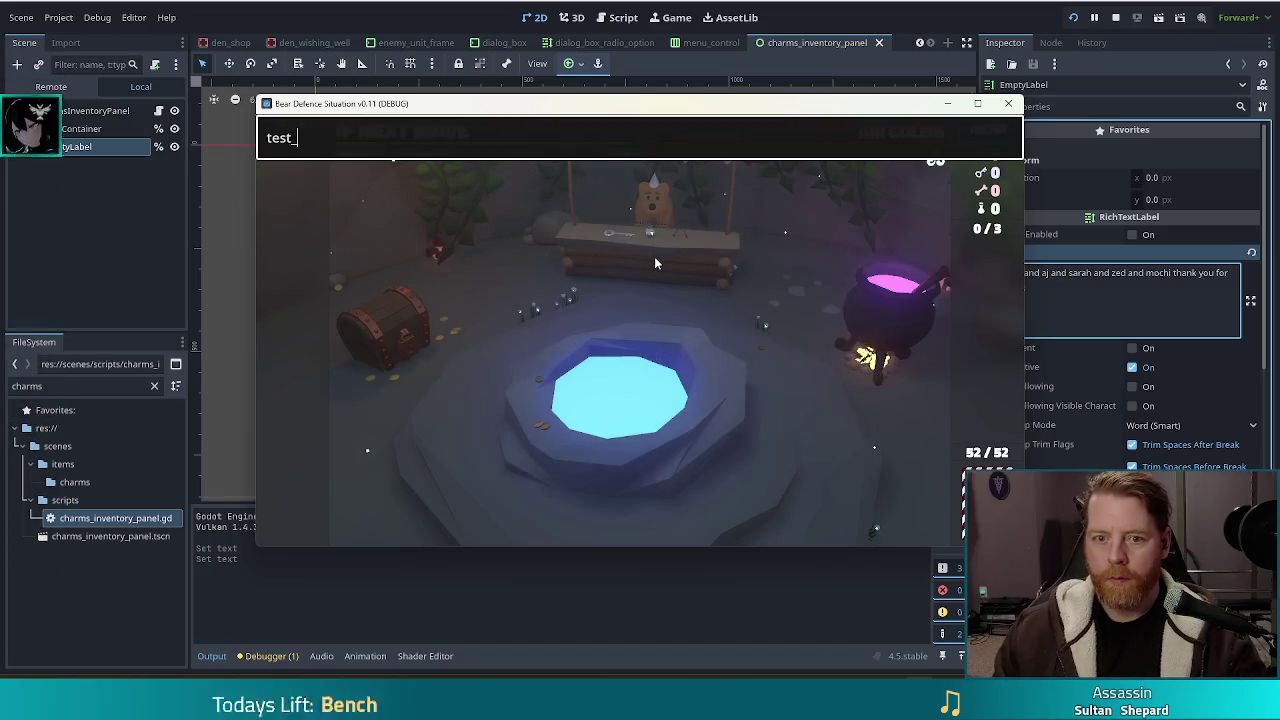
key("Return")
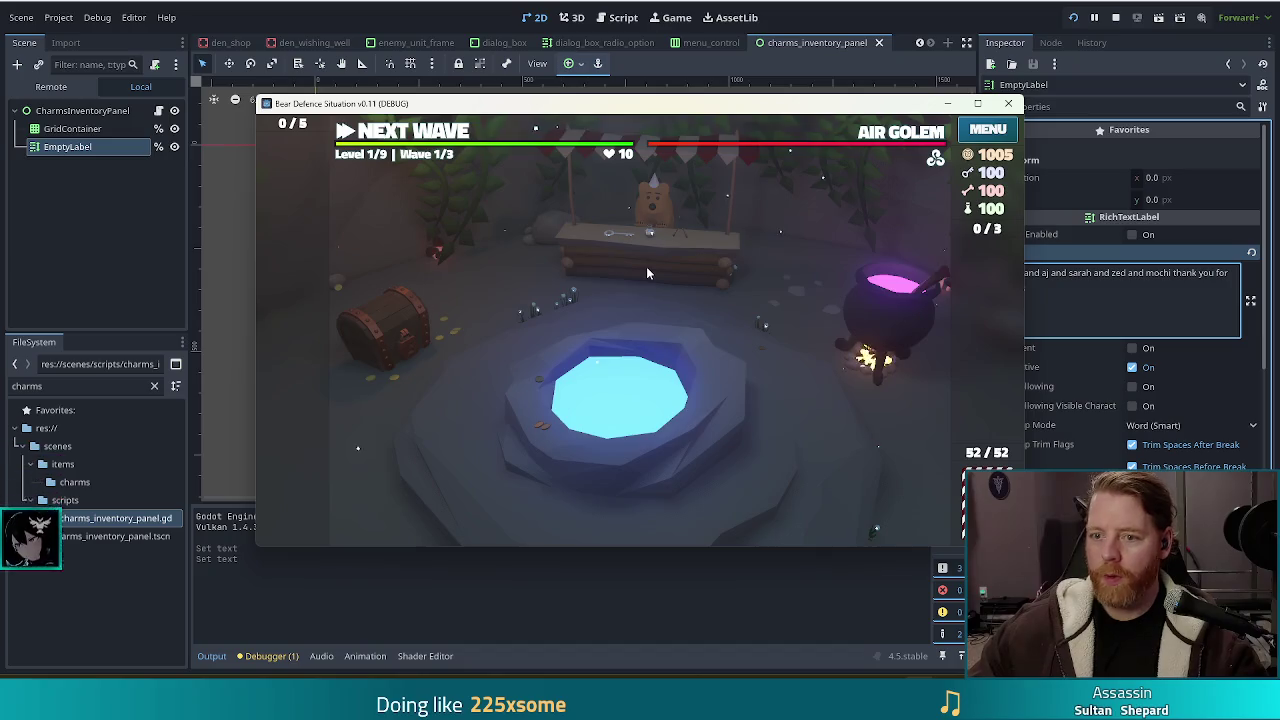
Step: Buy the Wishbone at the shop stall and open the Charms panel to see it
left_click(646, 266)
left_click(733, 392)
left_click(931, 219)
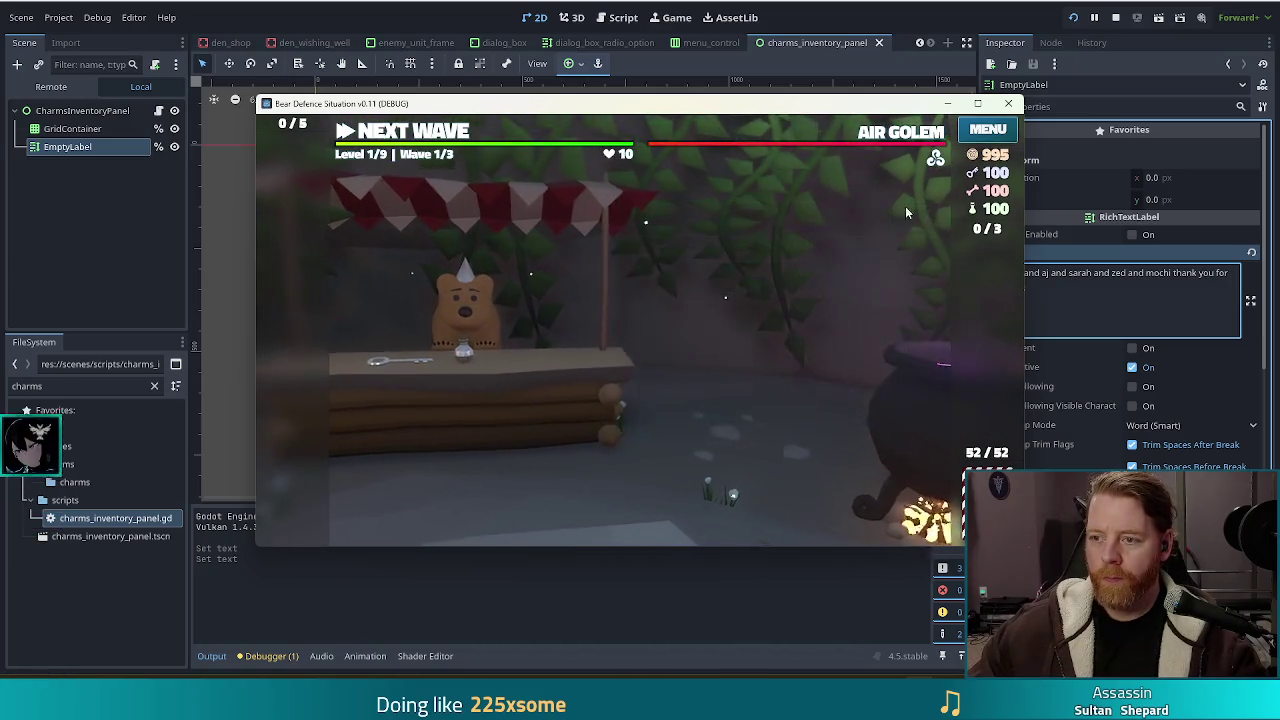
left_click(985, 133)
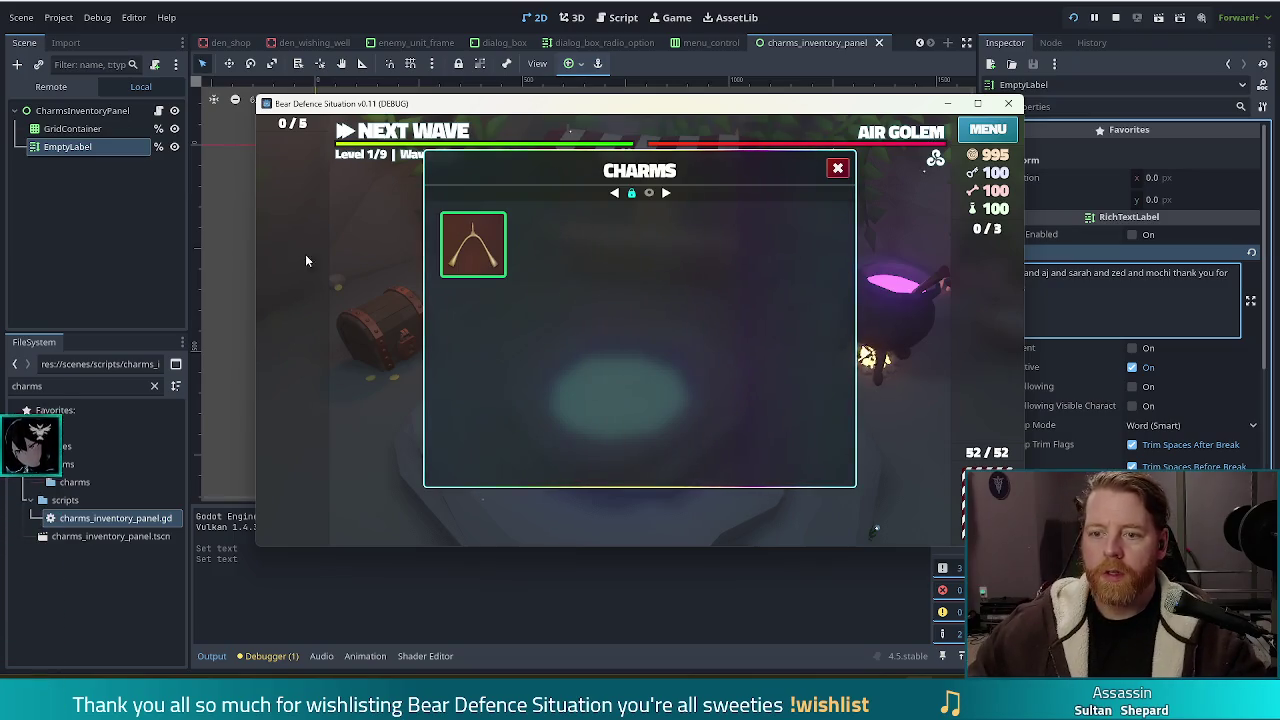
mouse_move(470, 253)
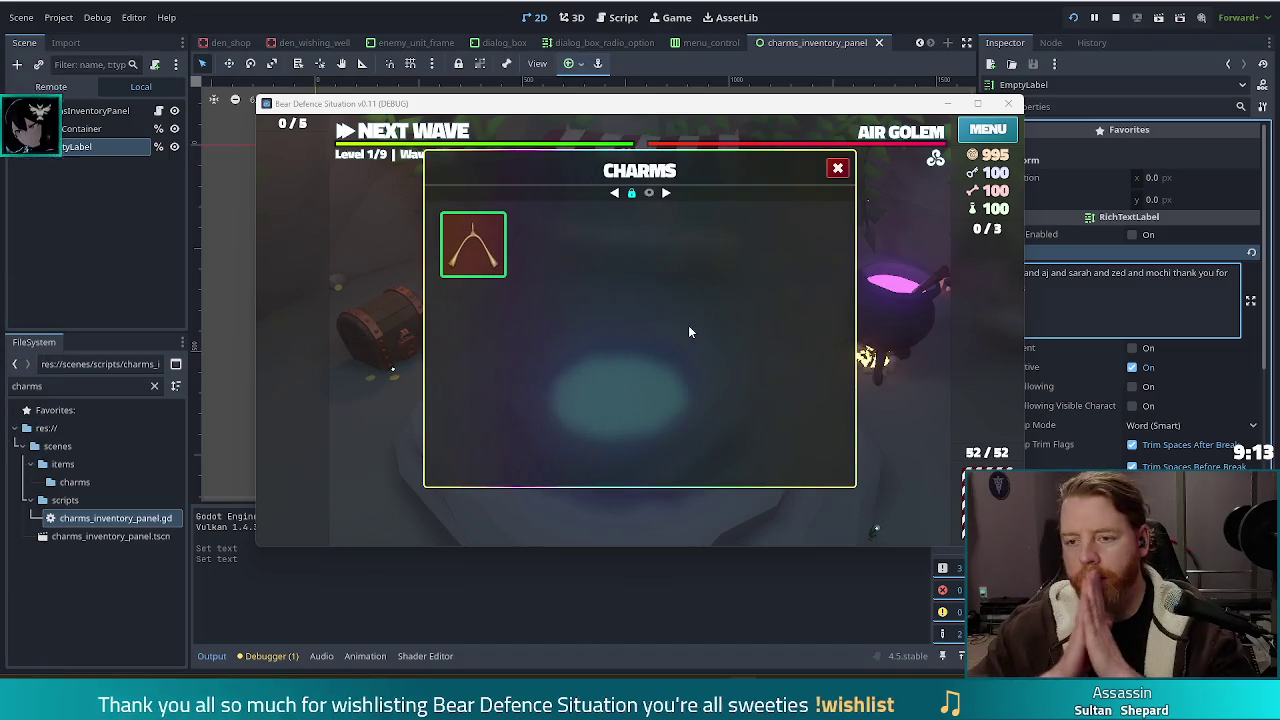
left_click(648, 193)
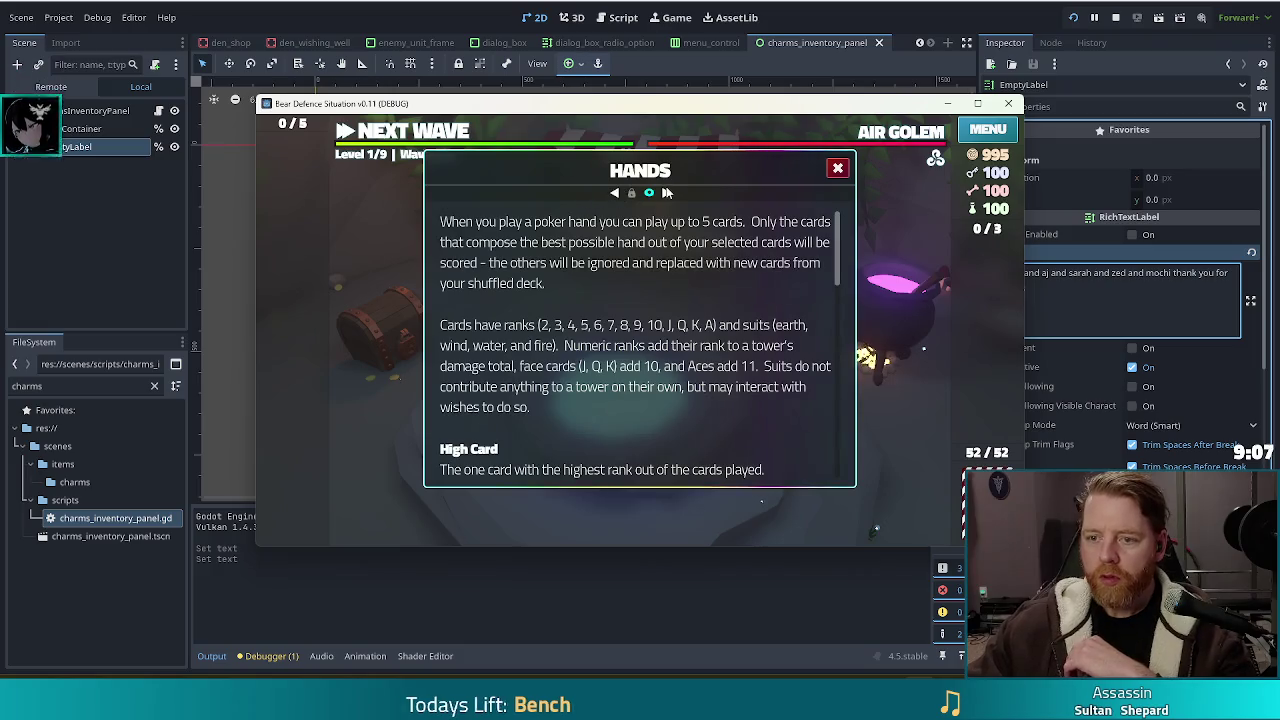
left_click(617, 195)
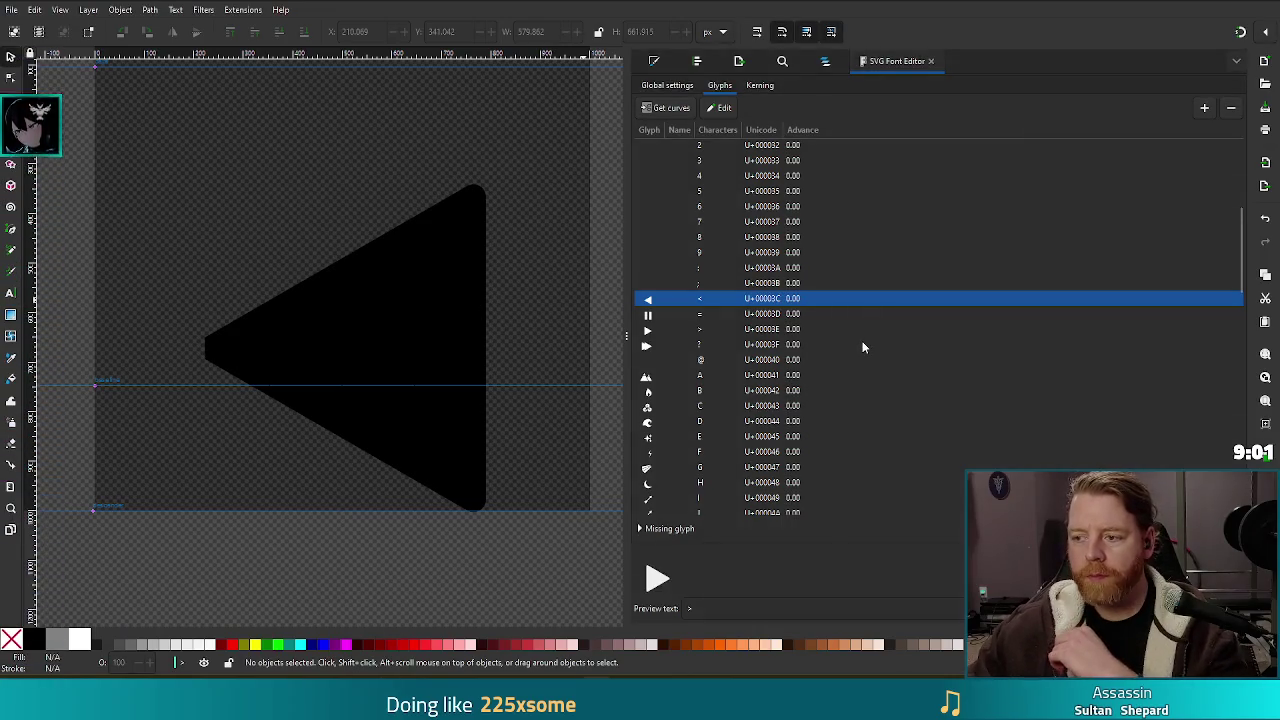
scroll(862, 341, "down", 5)
scroll(871, 340, "down", 1)
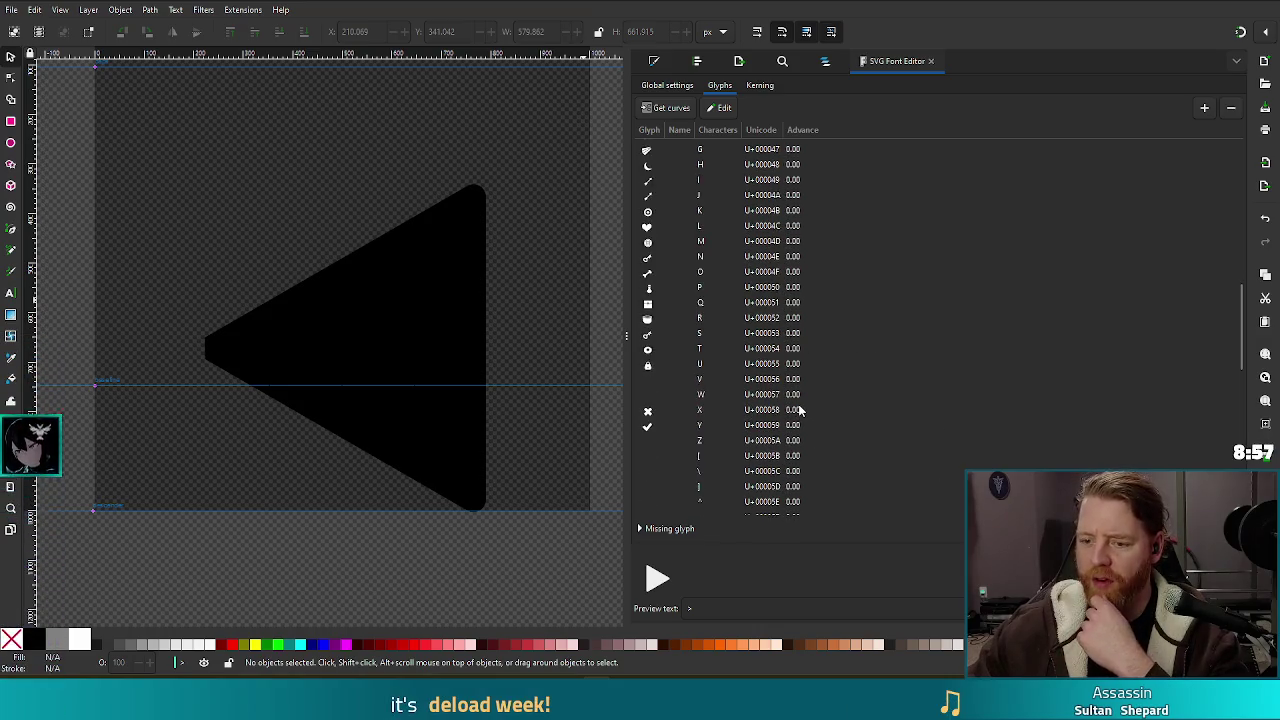
scroll(795, 410, "up", 2)
scroll(646, 237, "down", 2)
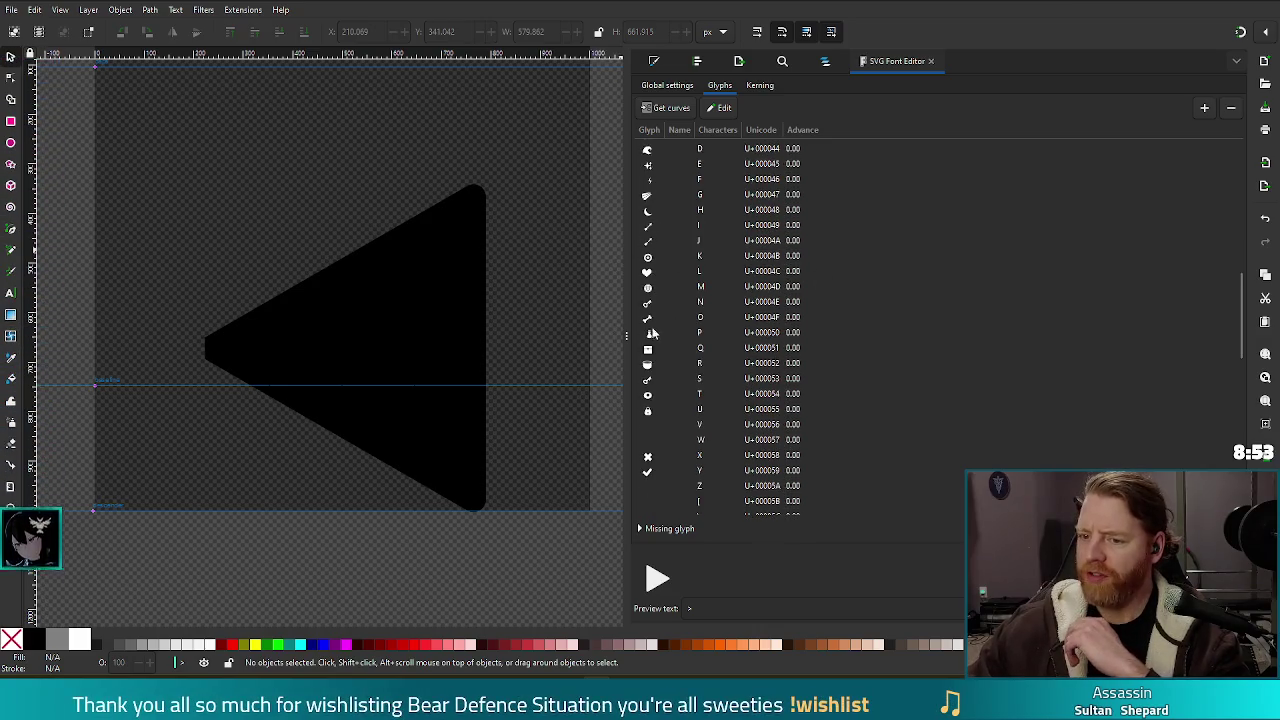
scroll(649, 340, "down", 1)
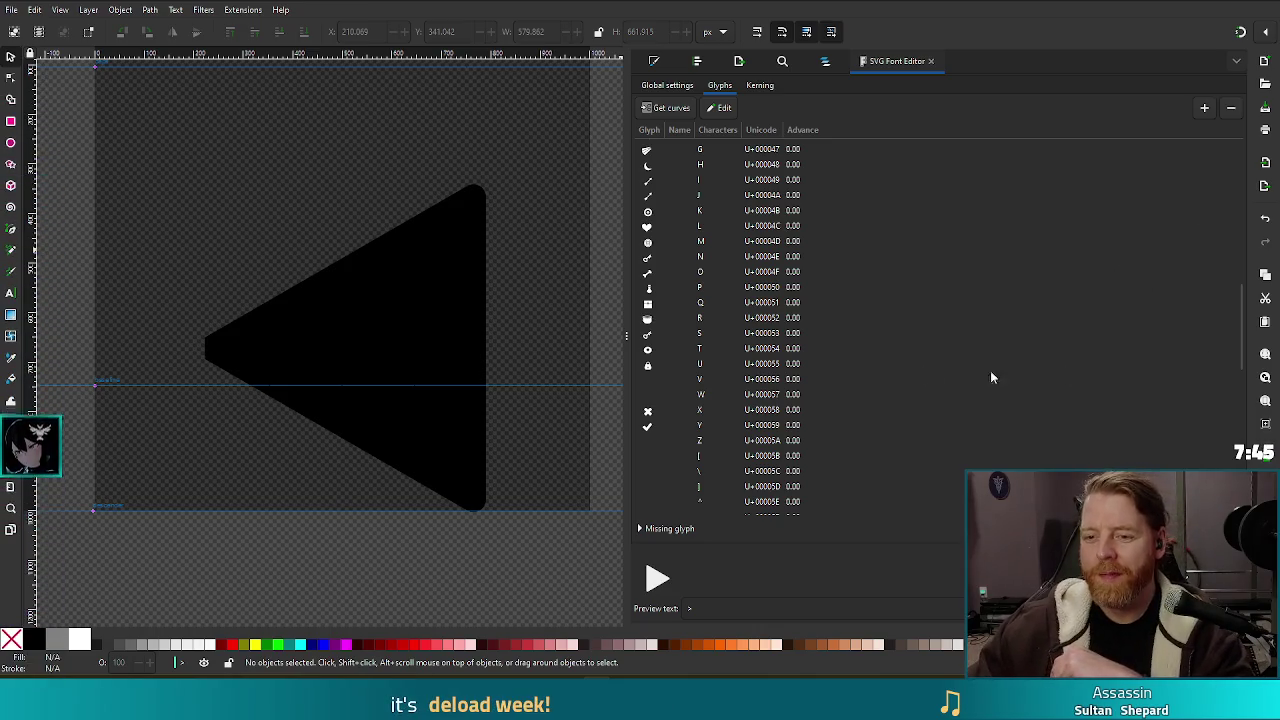
scroll(937, 410, "down", 5)
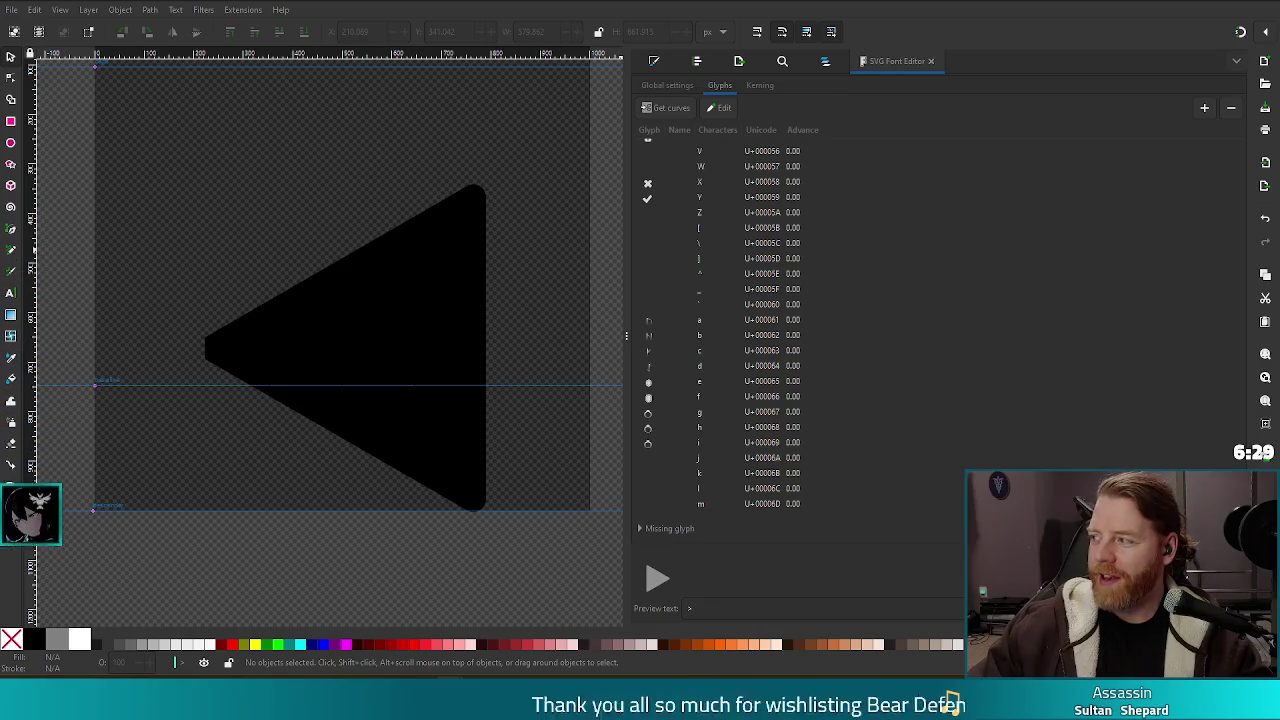
Step: Select 'Since 2014,' in the intro of the Dab (dance) Wikipedia article
key("alt+Tab")
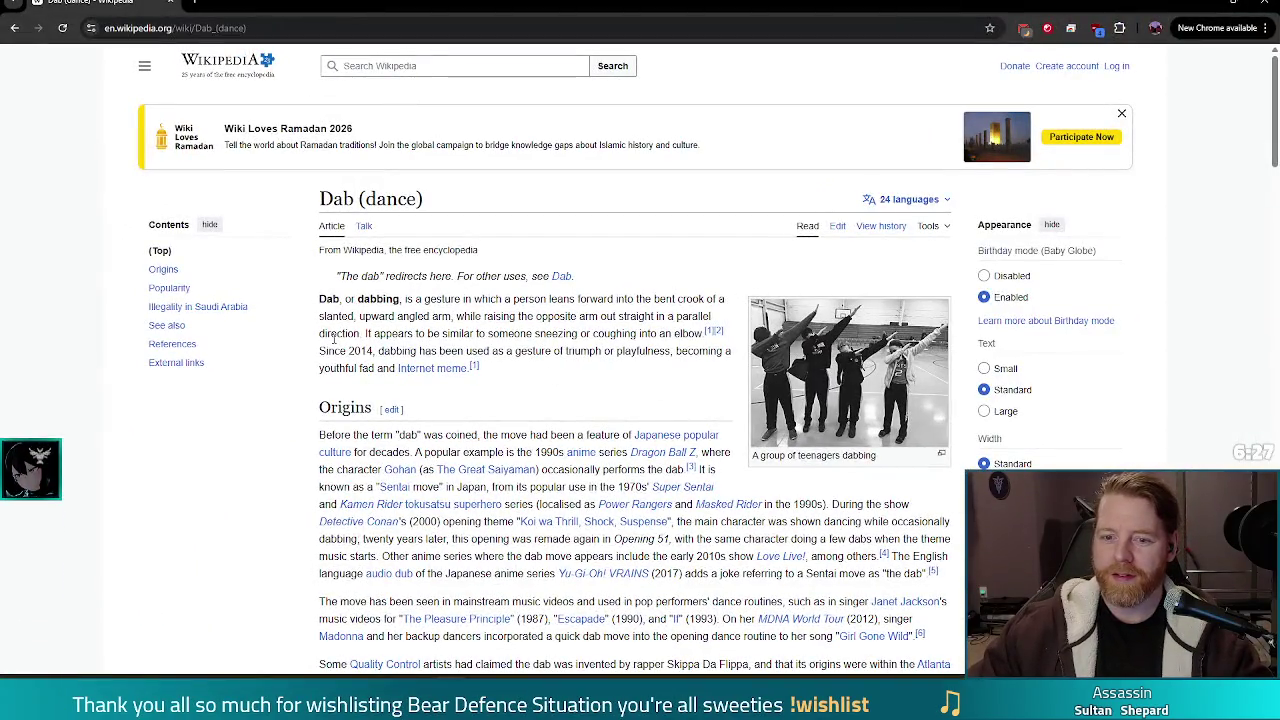
left_click_drag(320, 351, 378, 352)
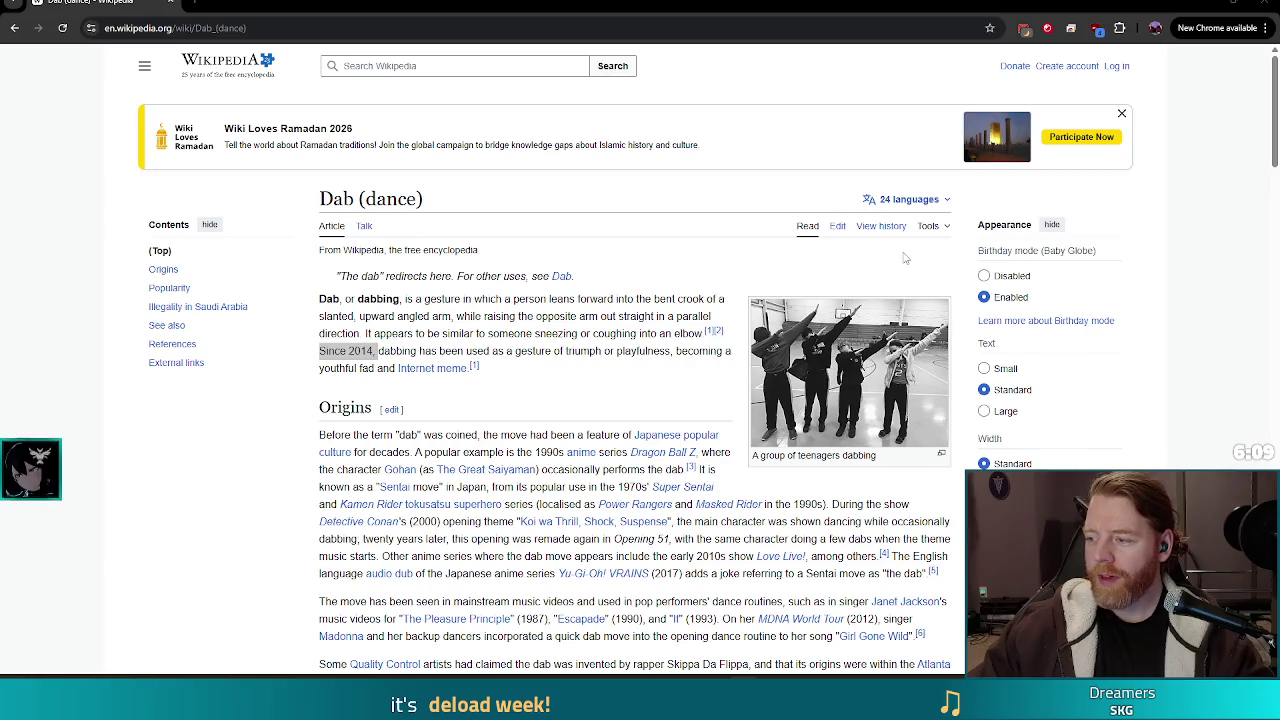
key("alt+Tab")
key("alt+Tab")
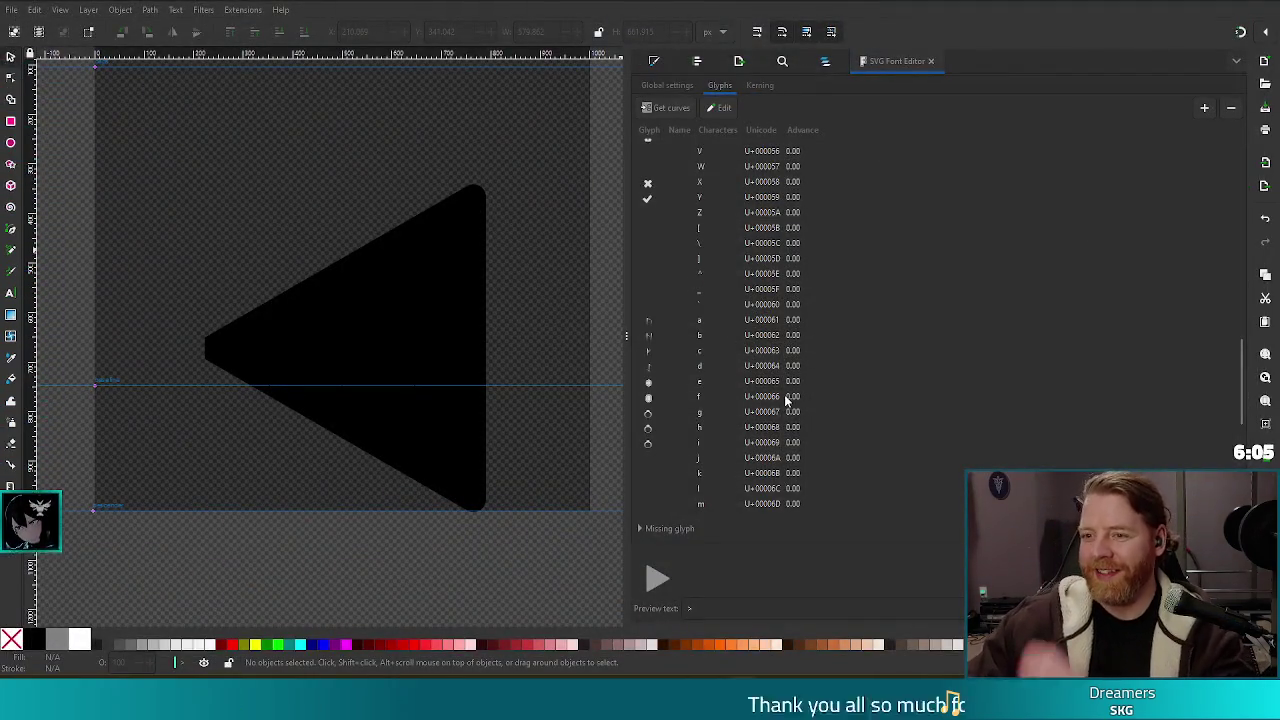
Step: Scroll the SVG Font Editor's Glyphs list up and down to review the icon font glyphs
scroll(869, 350, "up", 10)
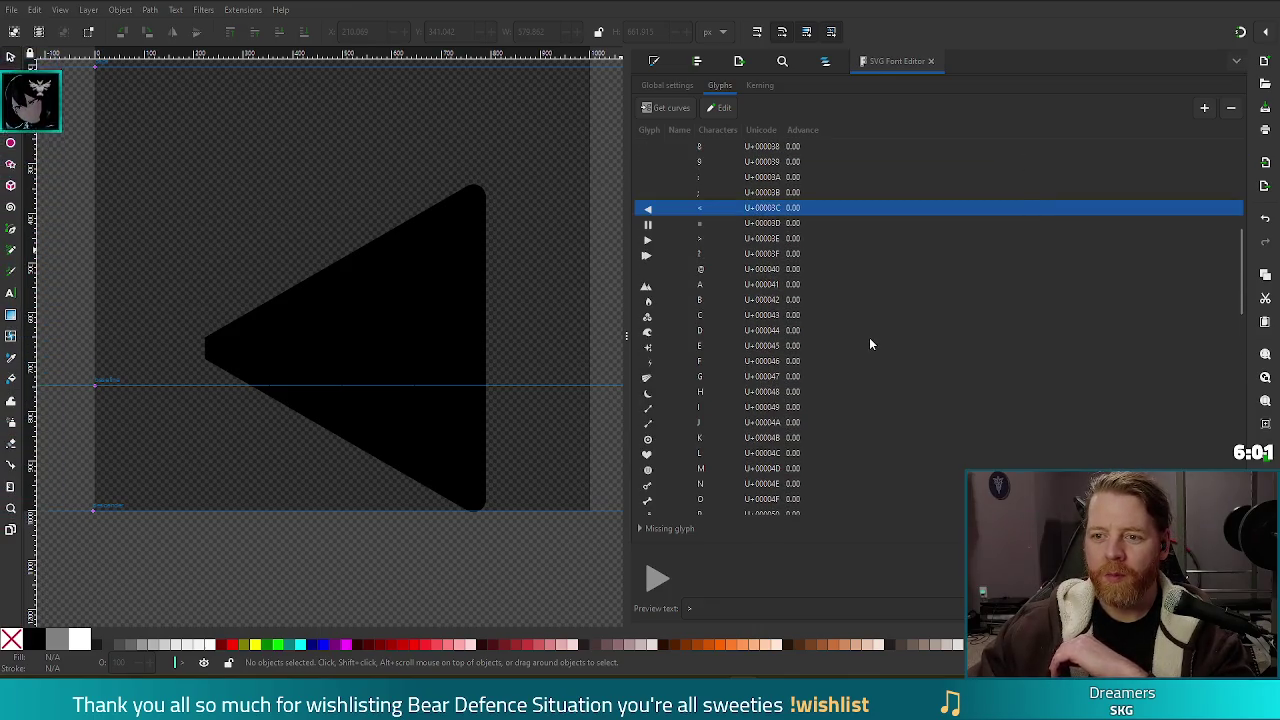
scroll(870, 342, "up", 5)
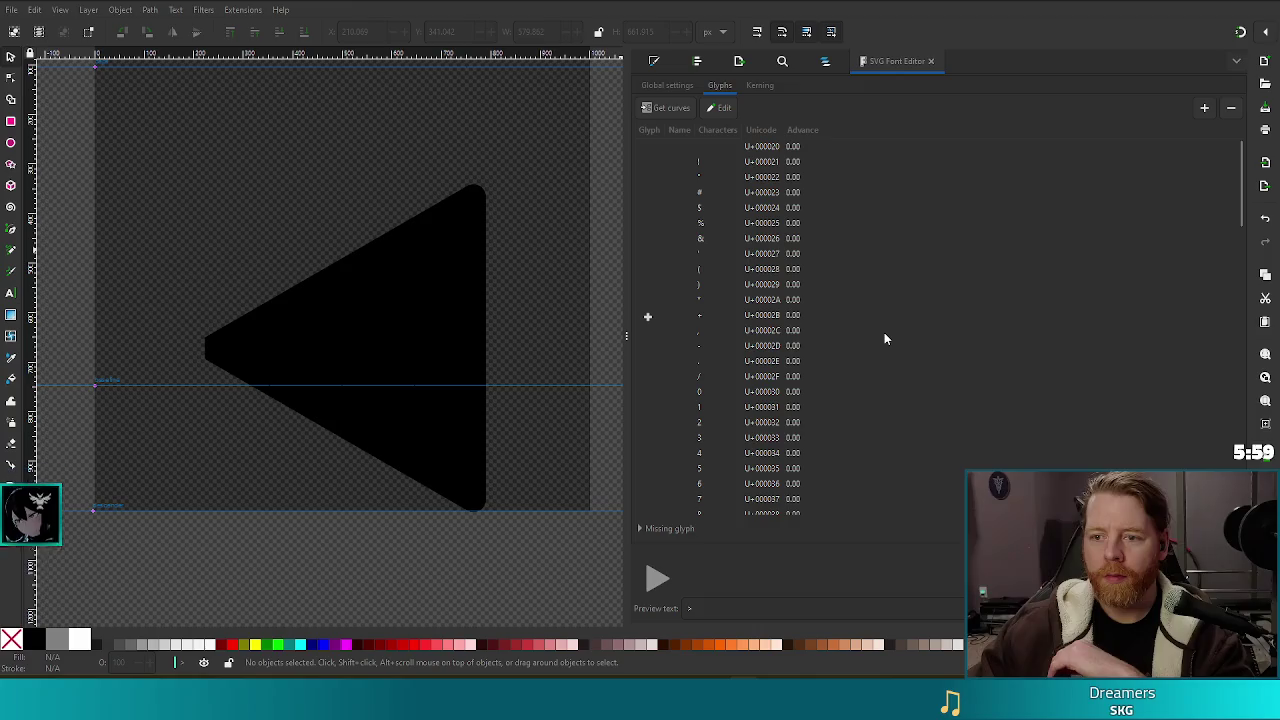
scroll(906, 340, "down", 5)
scroll(906, 341, "down", 10)
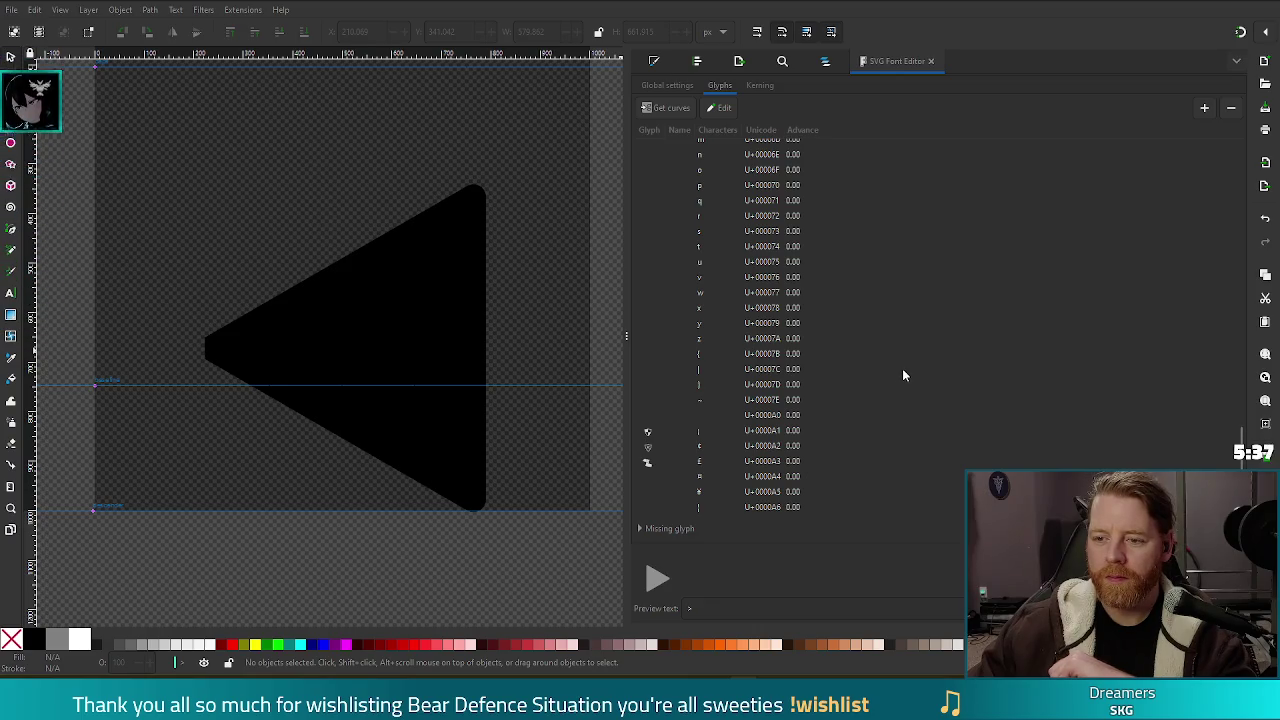
scroll(902, 368, "up", 3)
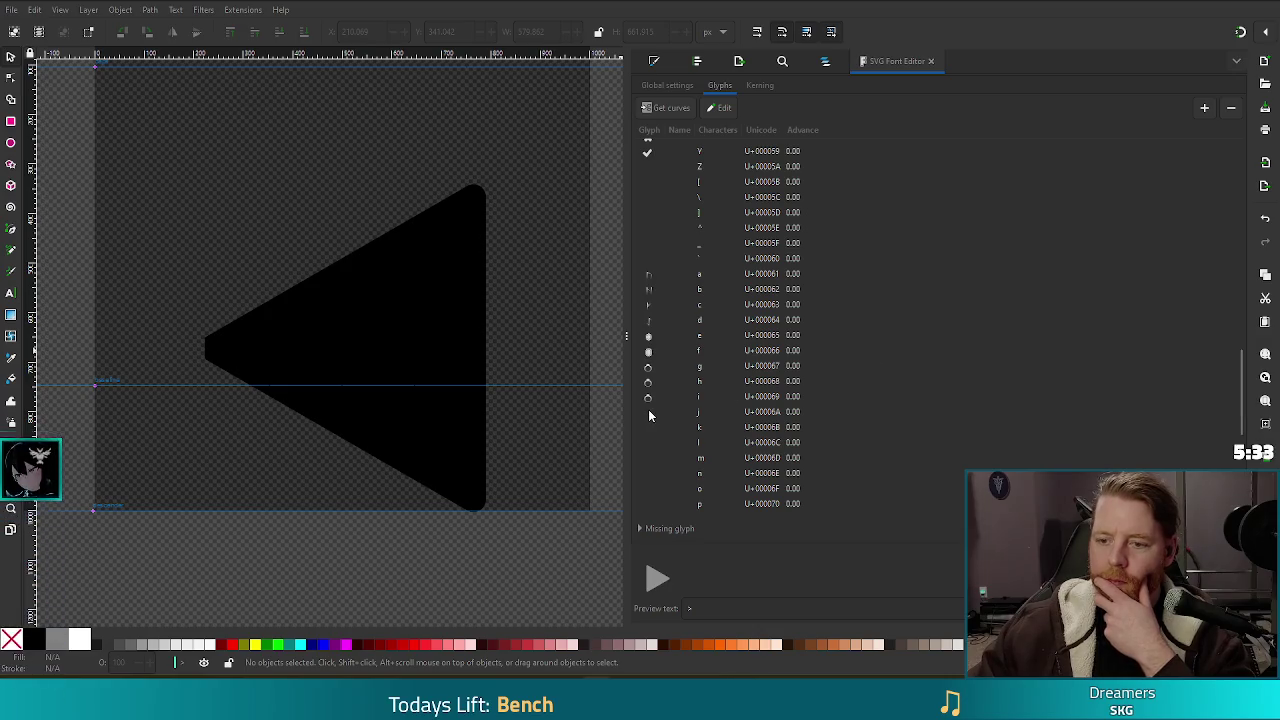
Step: Load the j glyph into the SVG Font Editor preview
left_click(697, 414)
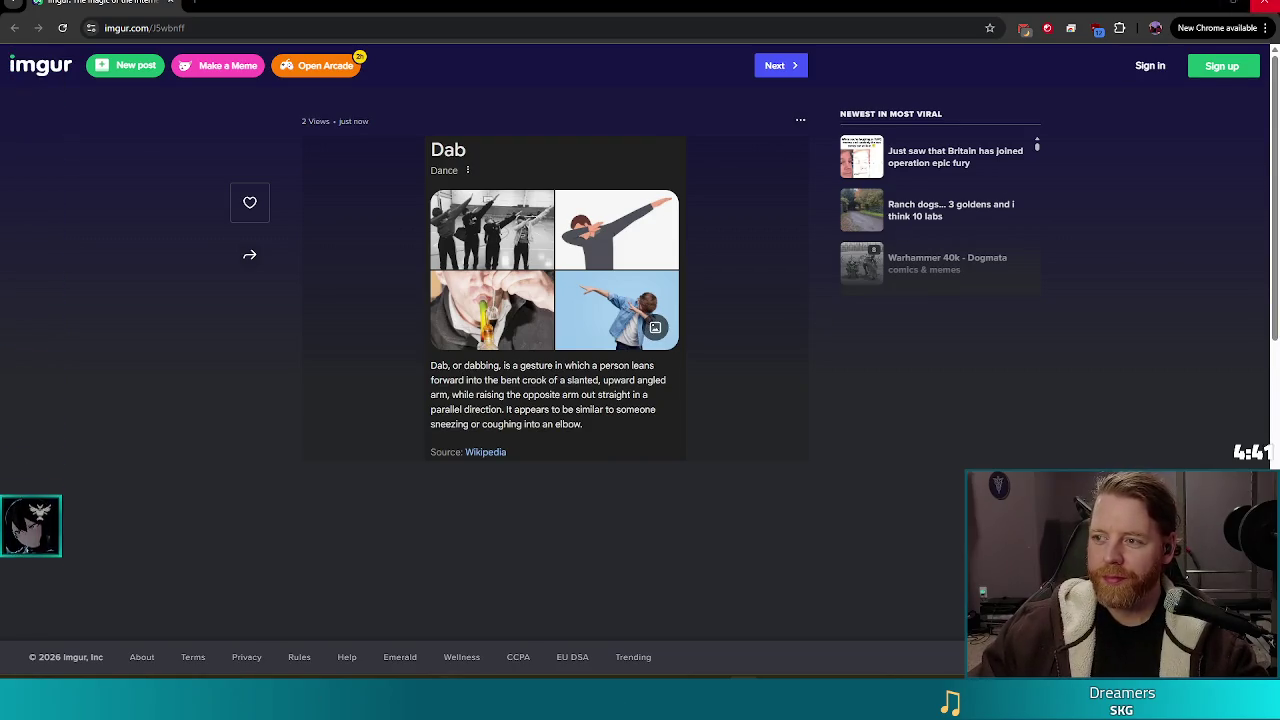
Step: Switch from Chrome back to the Inkscape icon-font document
key("alt+Tab")
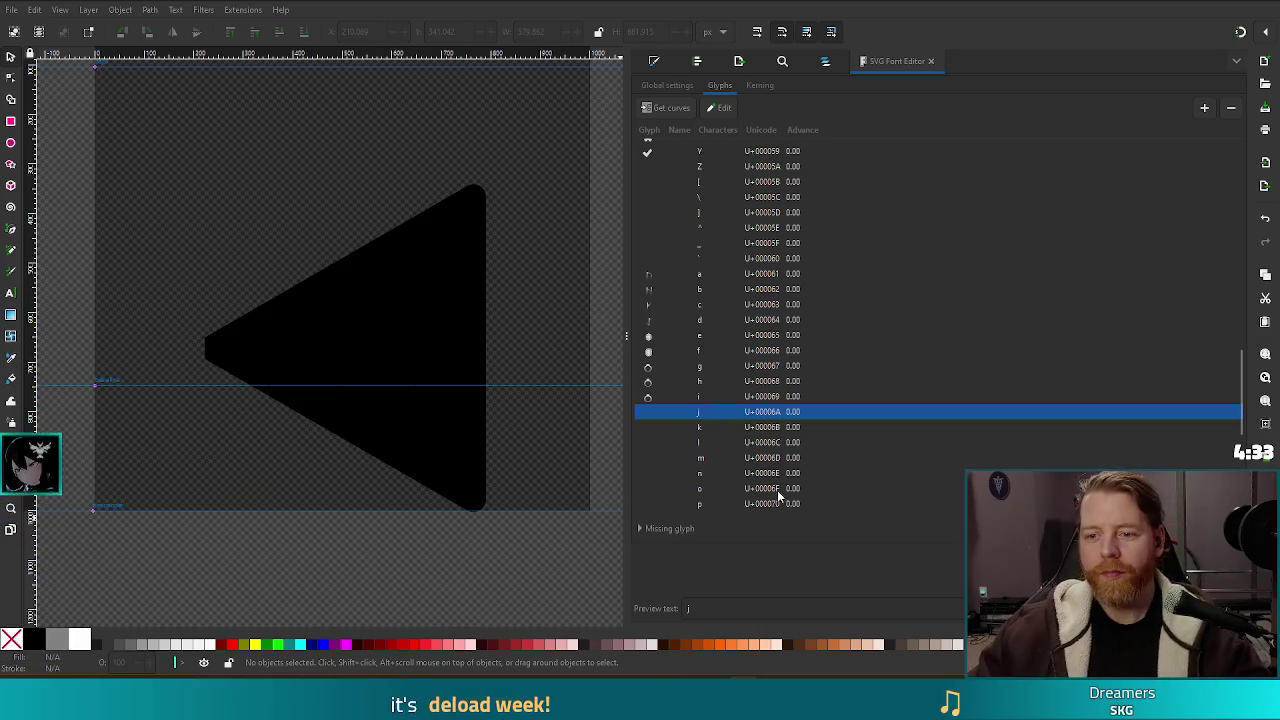
Step: Add a new layer named 'card' from the bottle glyph's layer in Layers and Objects
left_click(825, 61)
scroll(1245, 437, "down", 3)
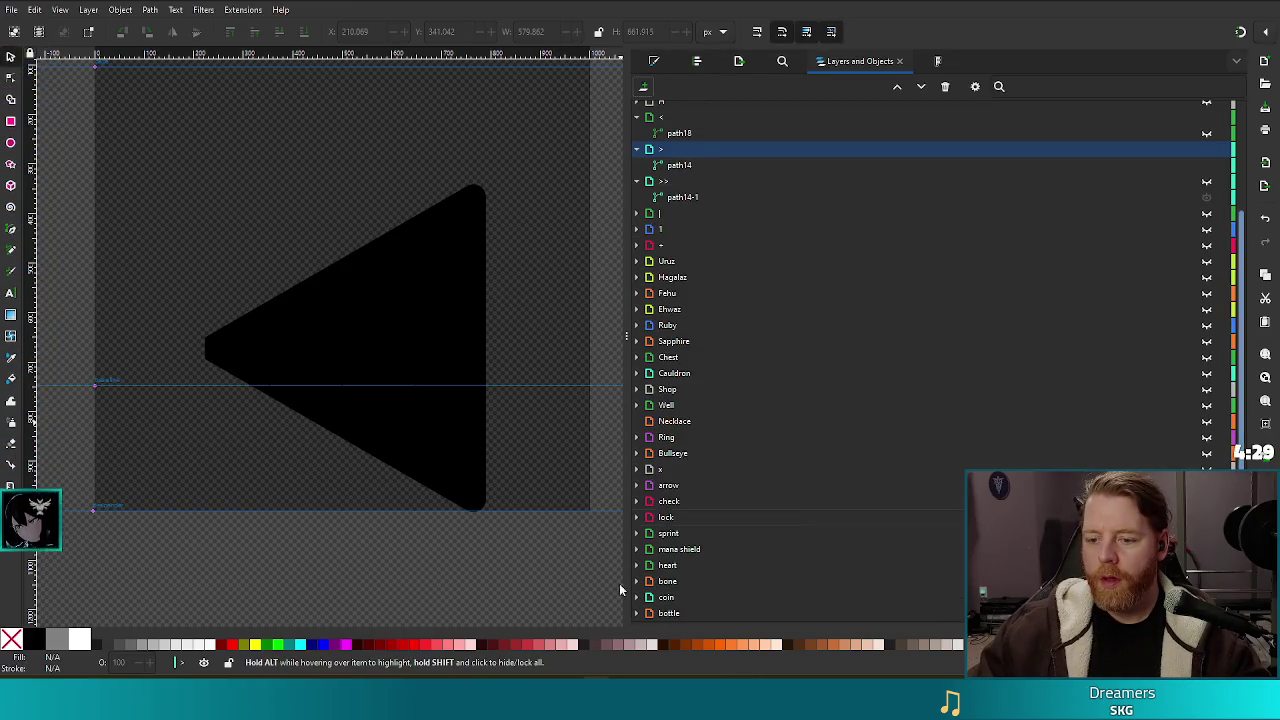
left_click(687, 612)
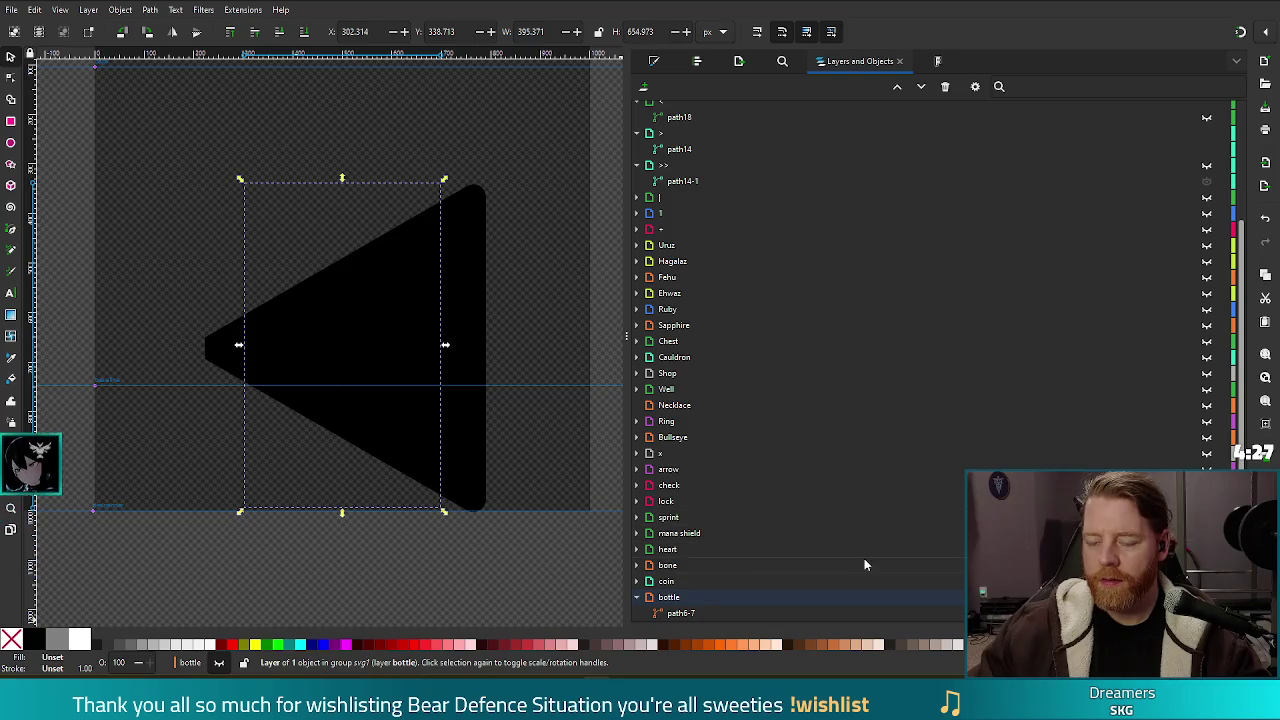
right_click(695, 612)
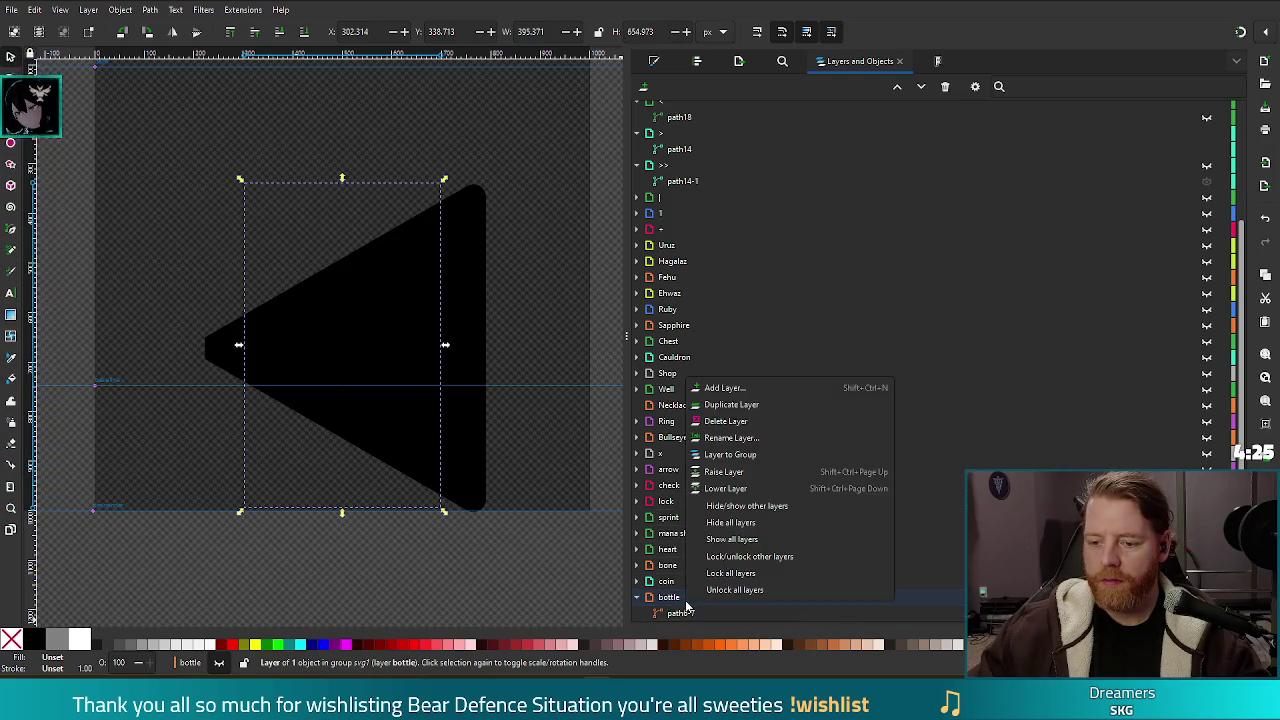
left_click(755, 390)
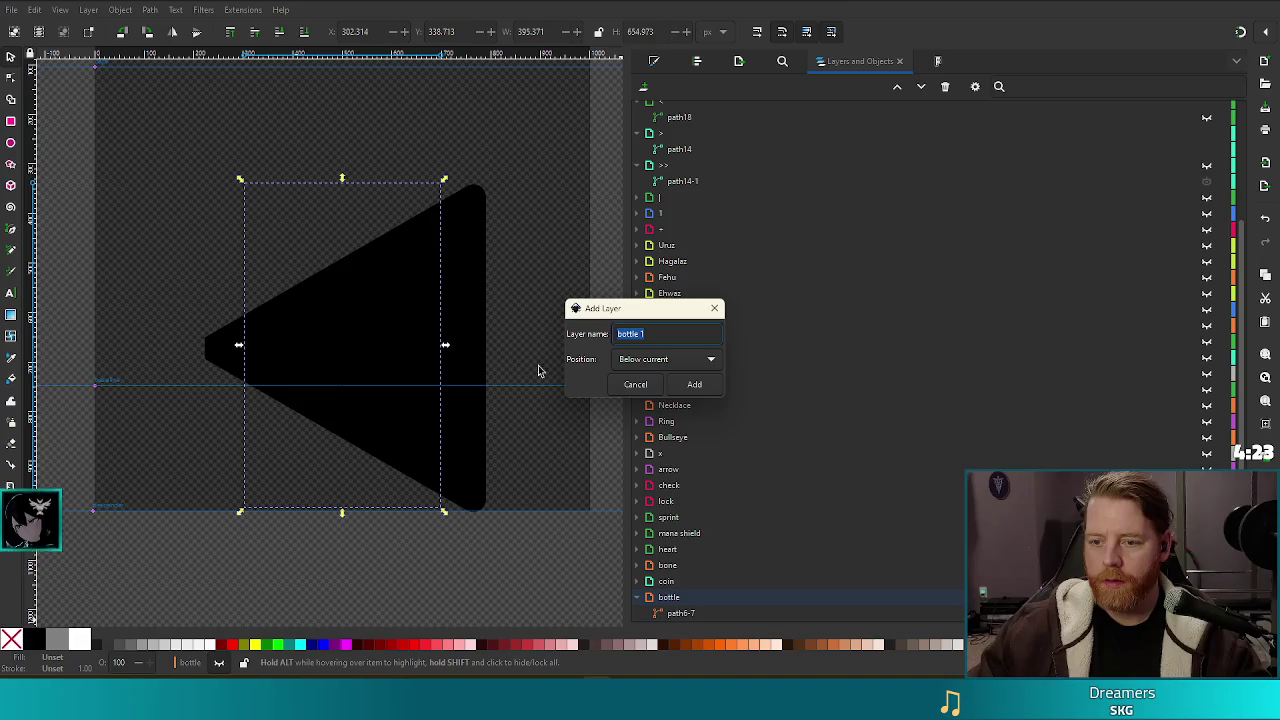
type("ork")
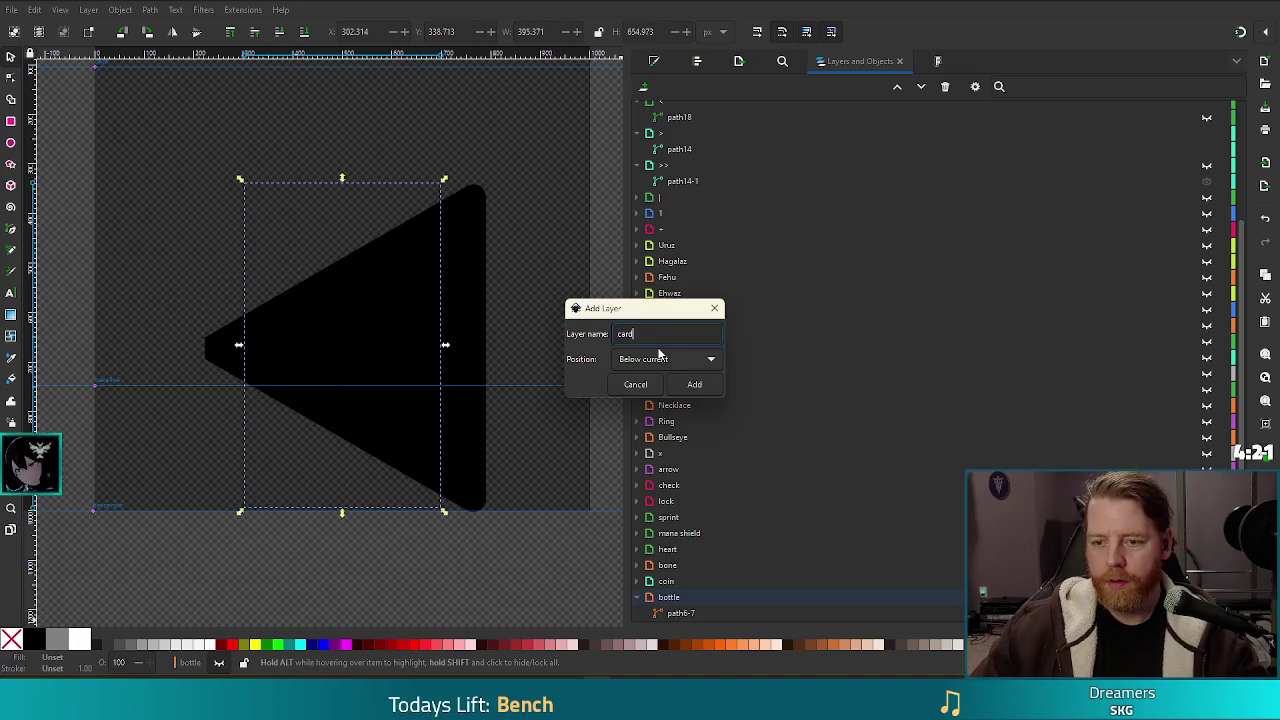
left_click(694, 384)
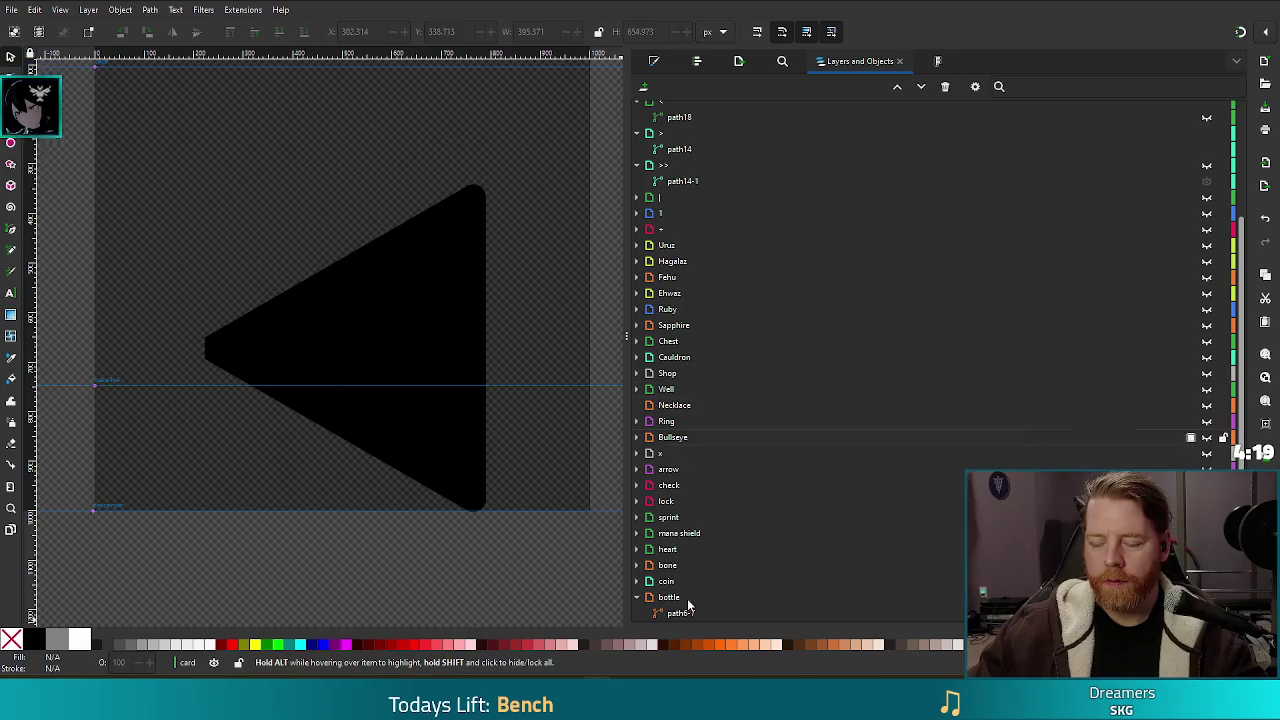
scroll(1063, 465, "up", 5)
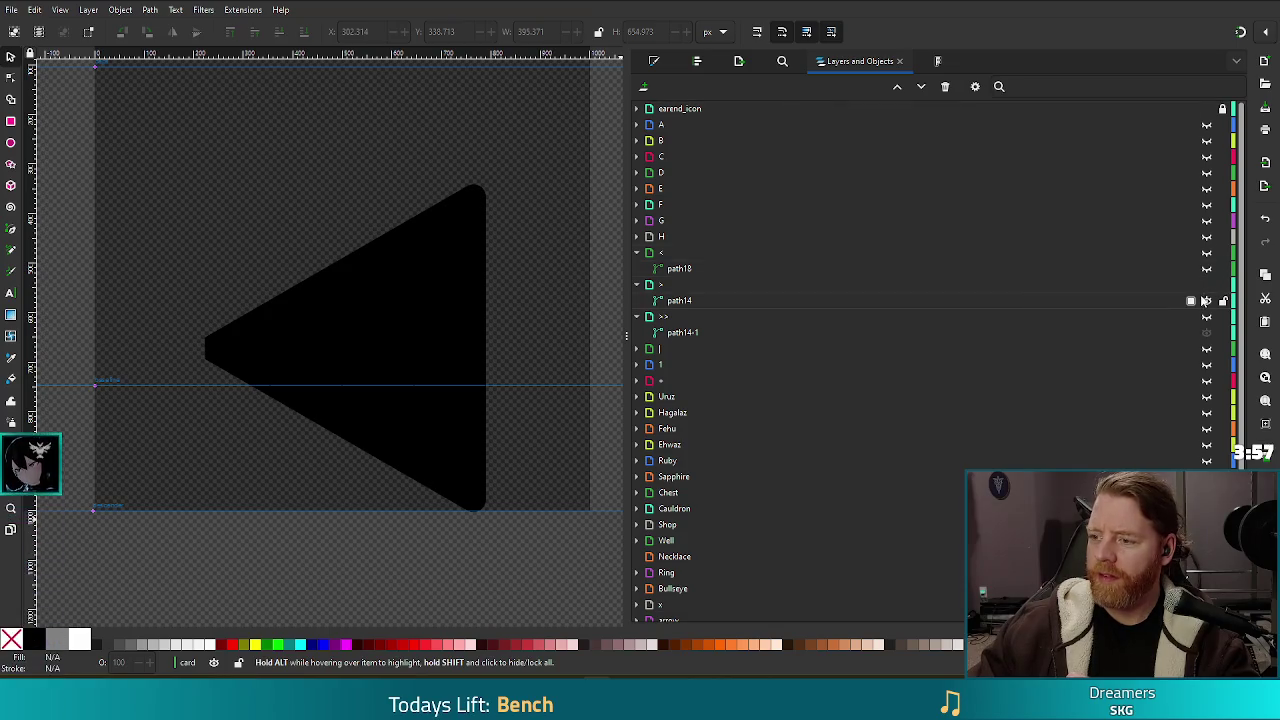
left_click(1208, 290)
left_click(1208, 290)
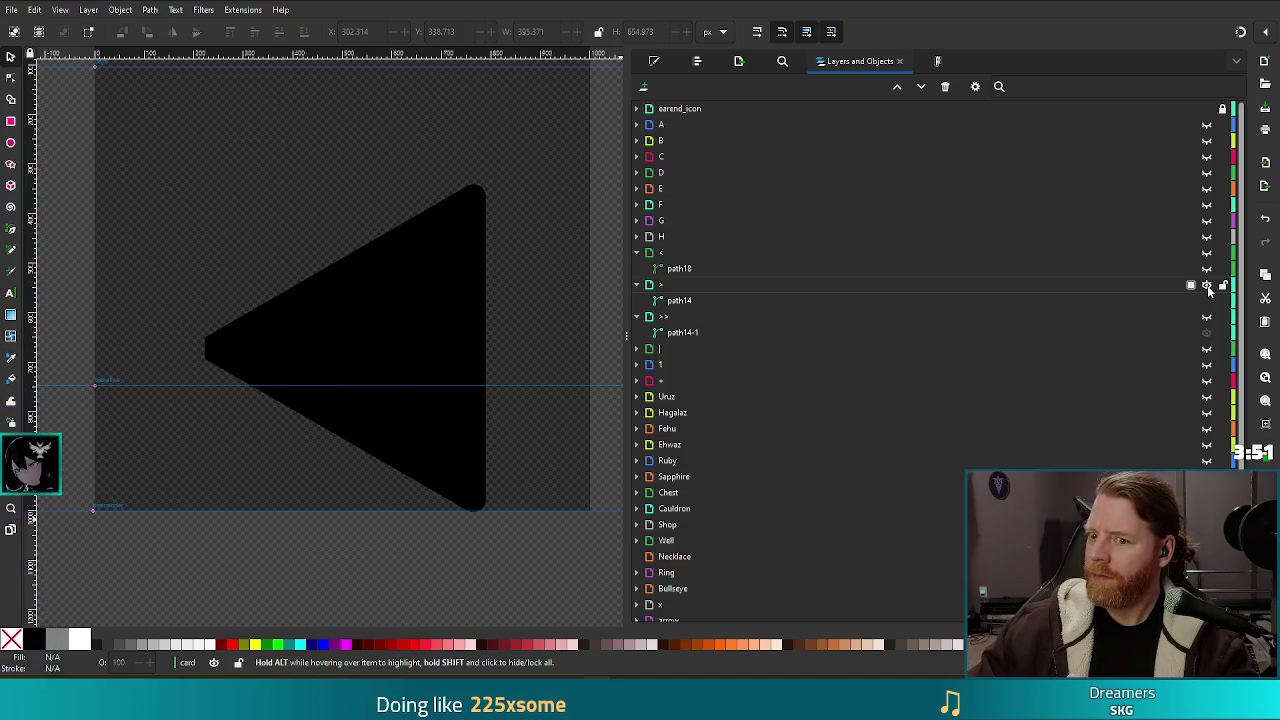
left_click(687, 300)
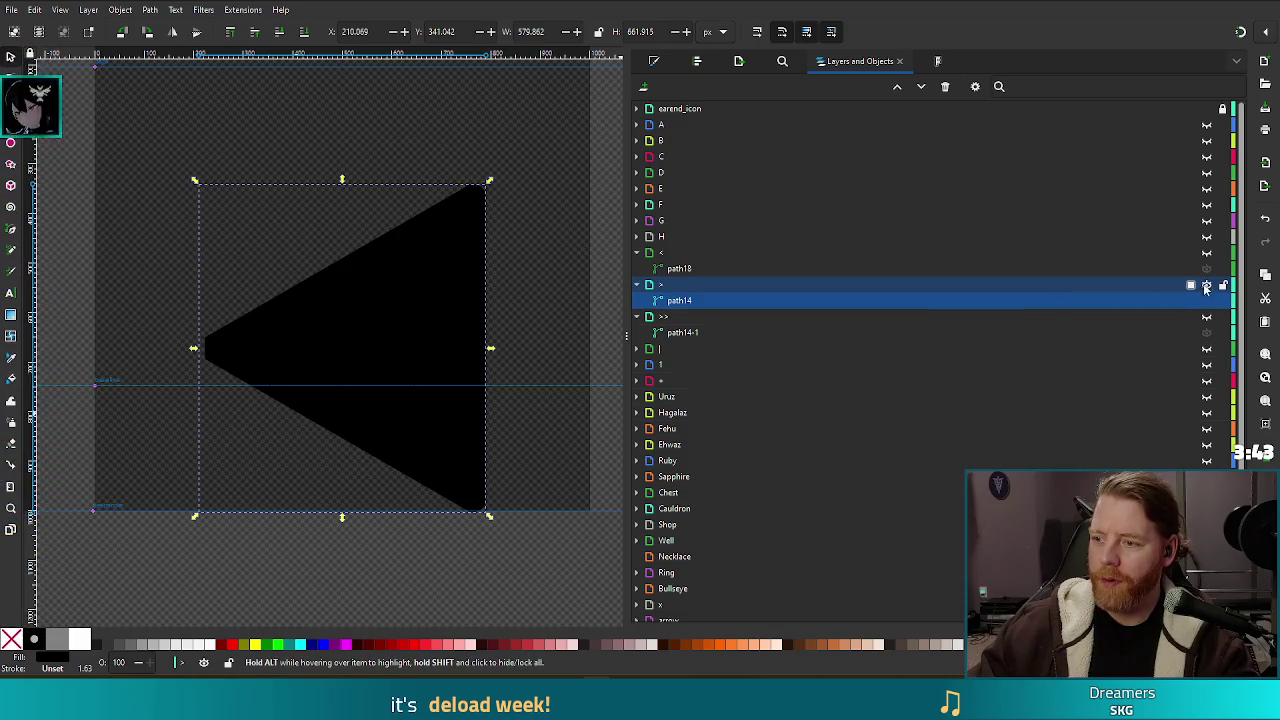
Step: Flip path14 horizontally so the '>' triangle points right, hide the '>' layer, and save
left_click(550, 464)
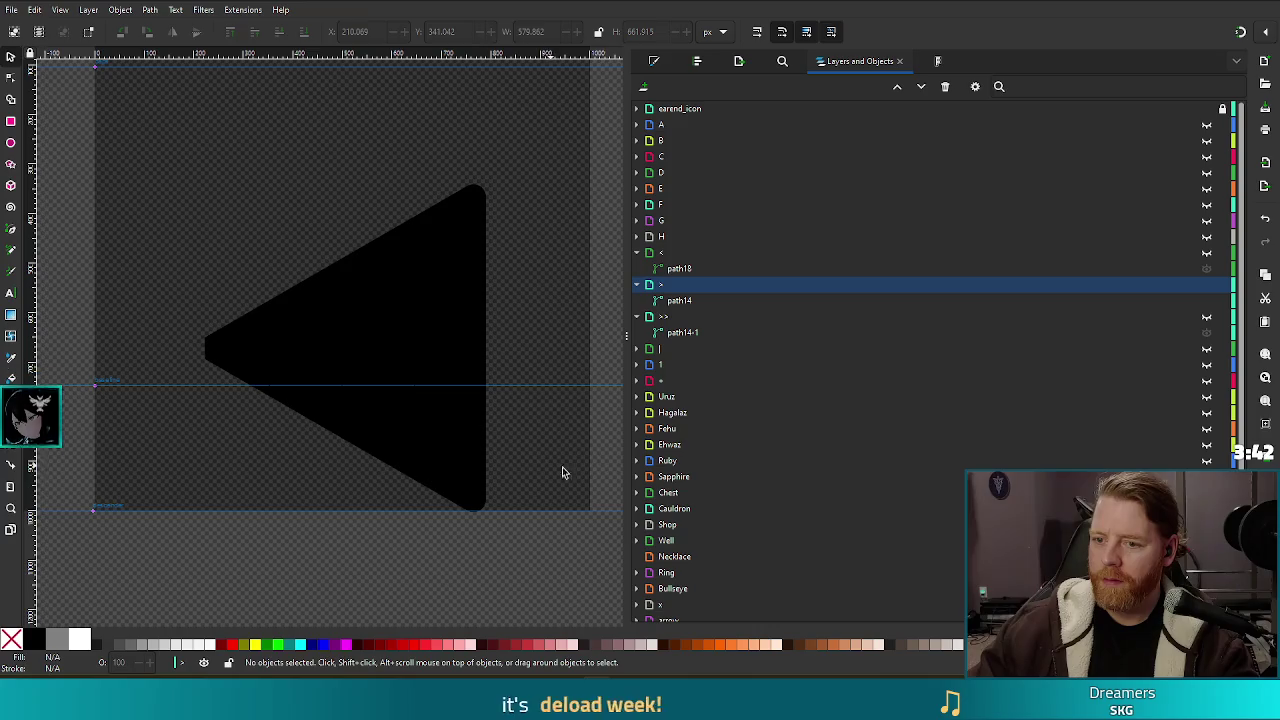
left_click(690, 302)
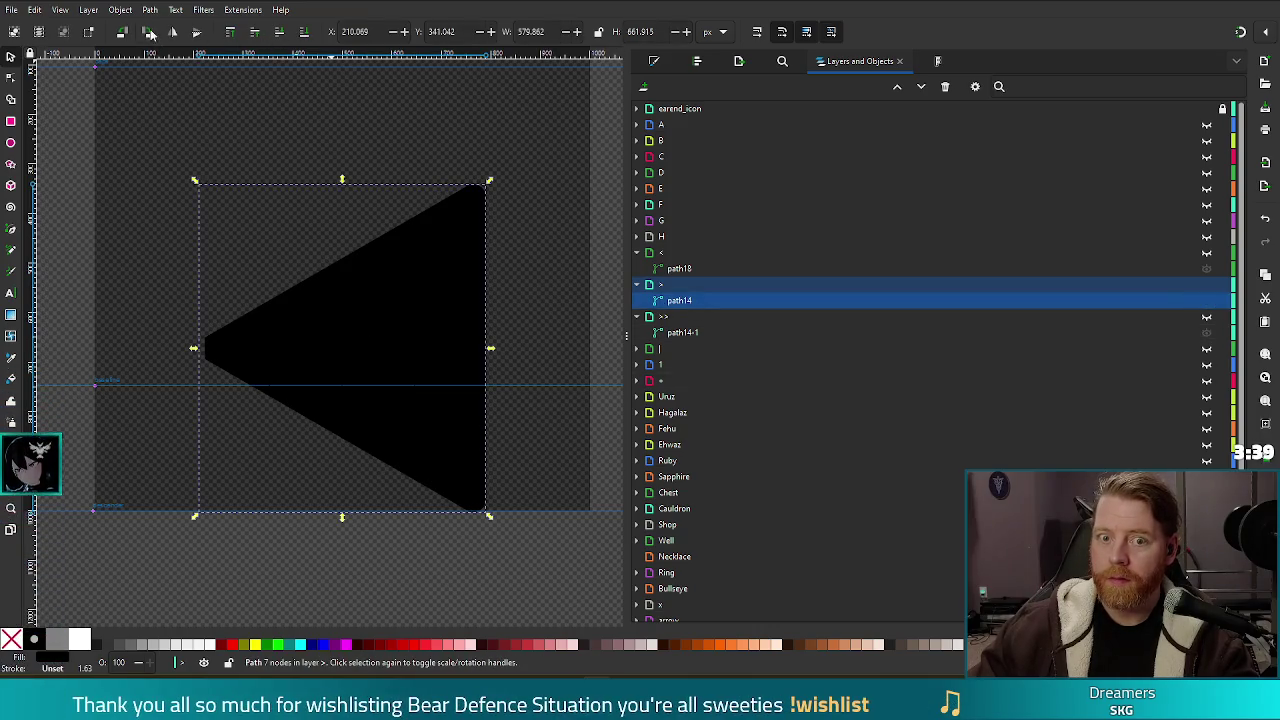
left_click(172, 33)
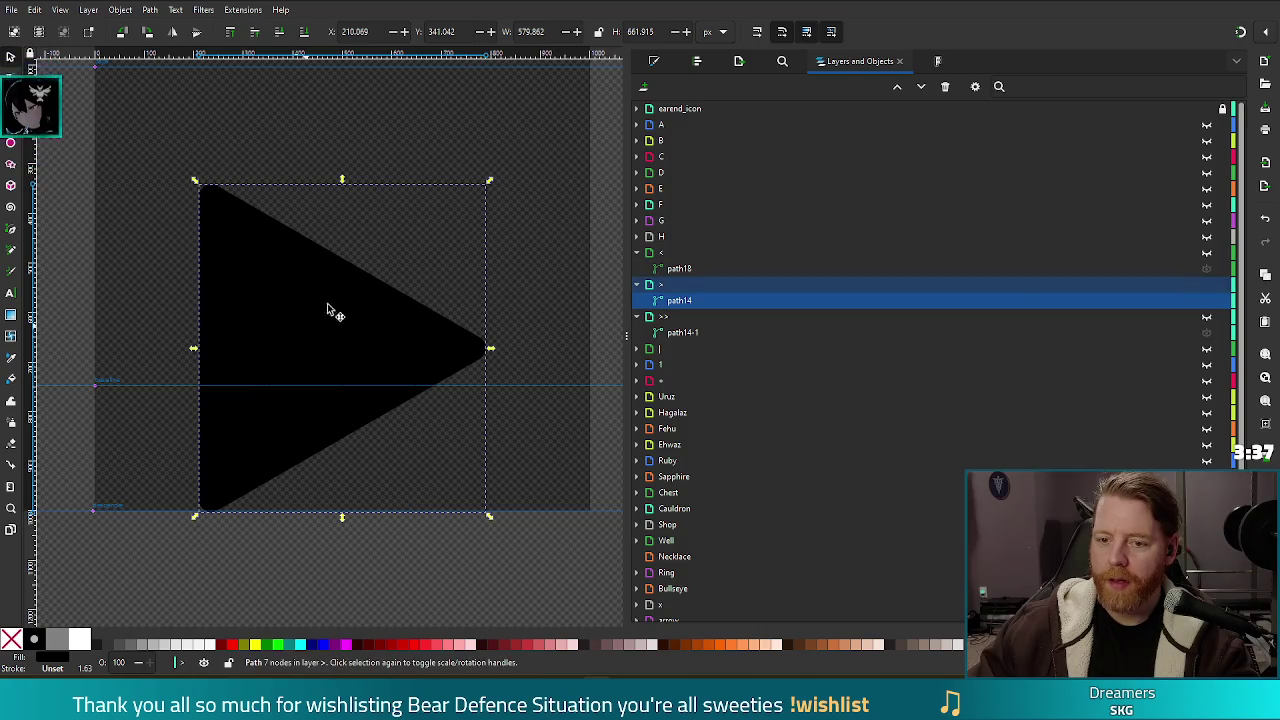
left_click(660, 254)
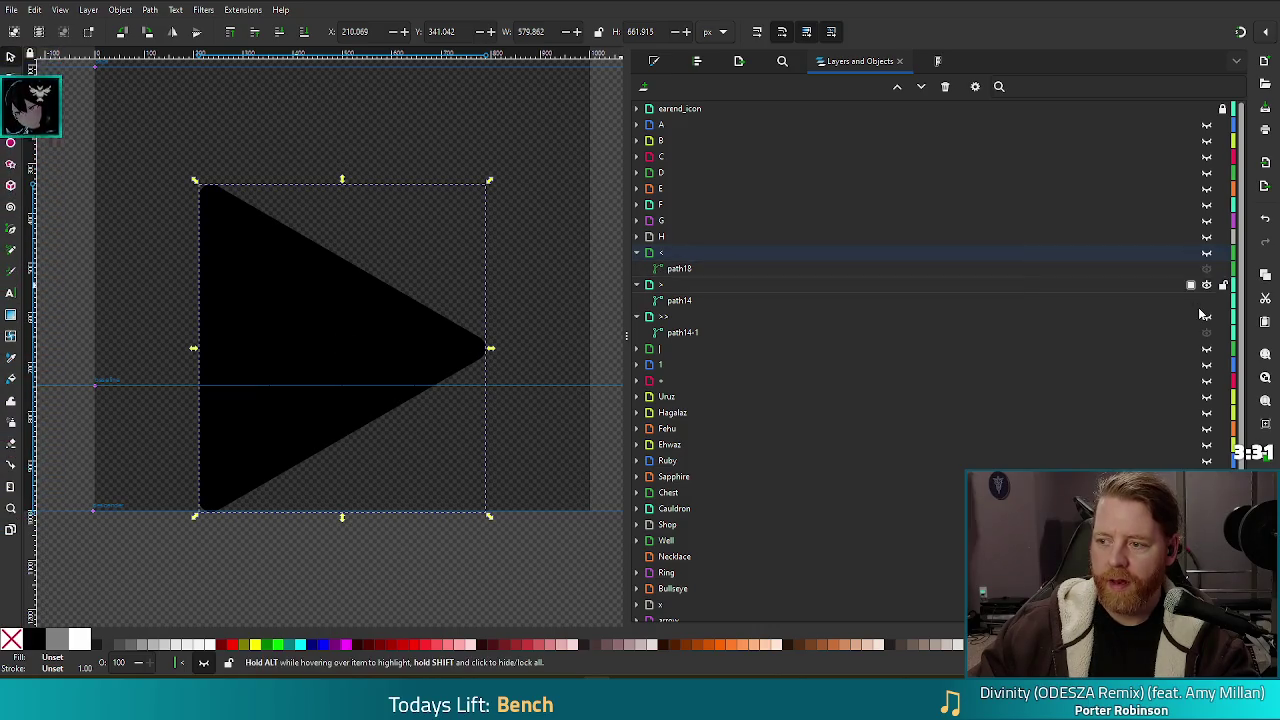
left_click(1207, 290)
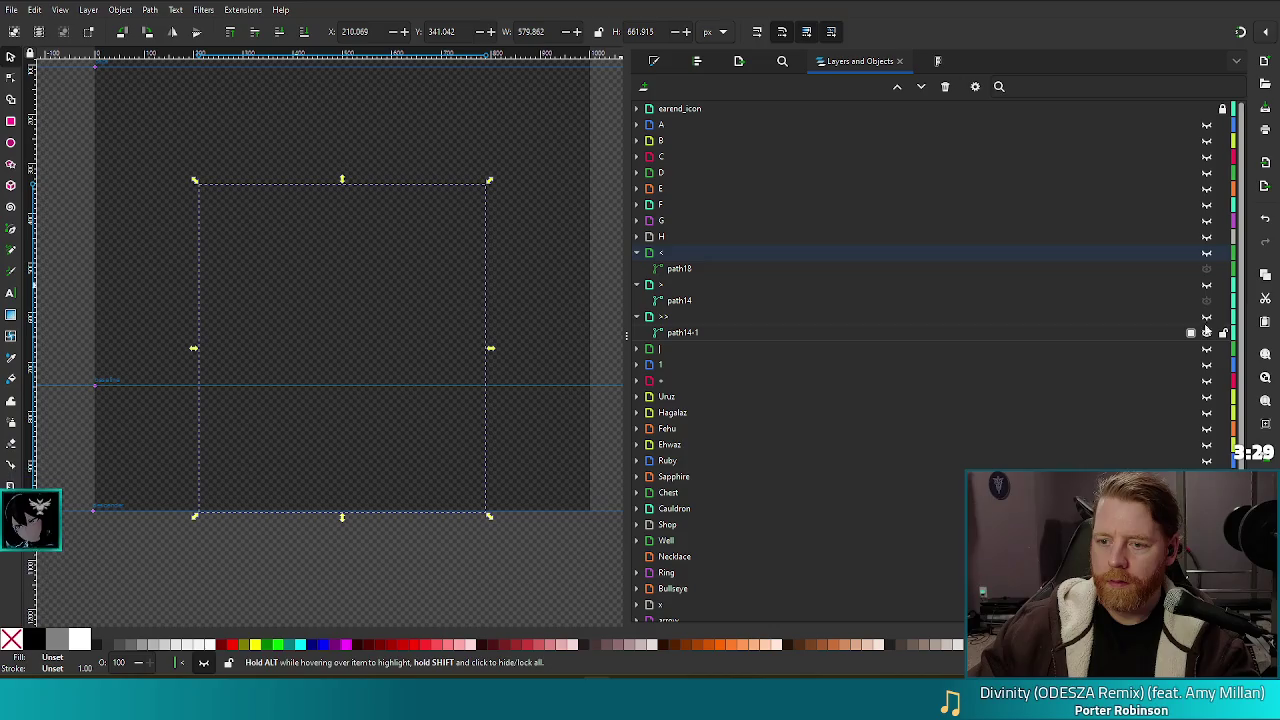
left_click(565, 548)
key("ctrl+s")
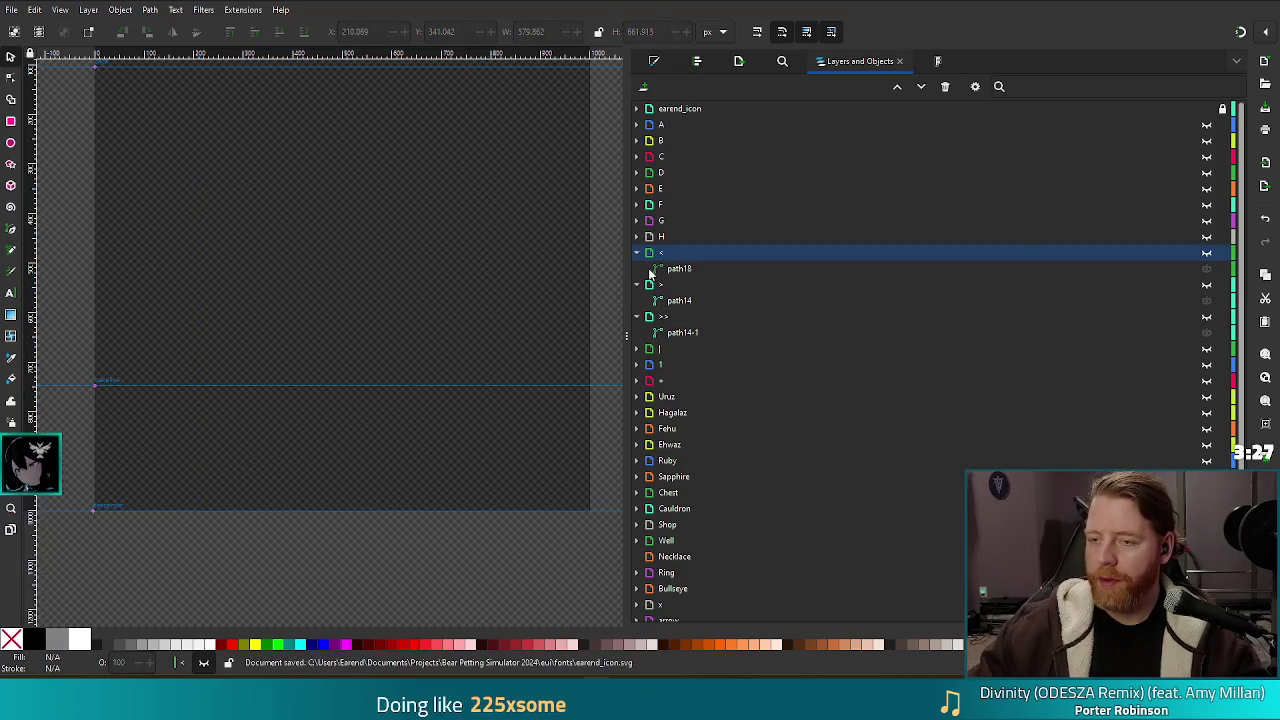
Step: Look through the SVG Font Editor's glyph list with each glyph's Unicode and advance
left_click(937, 61)
scroll(660, 300, "up", 10)
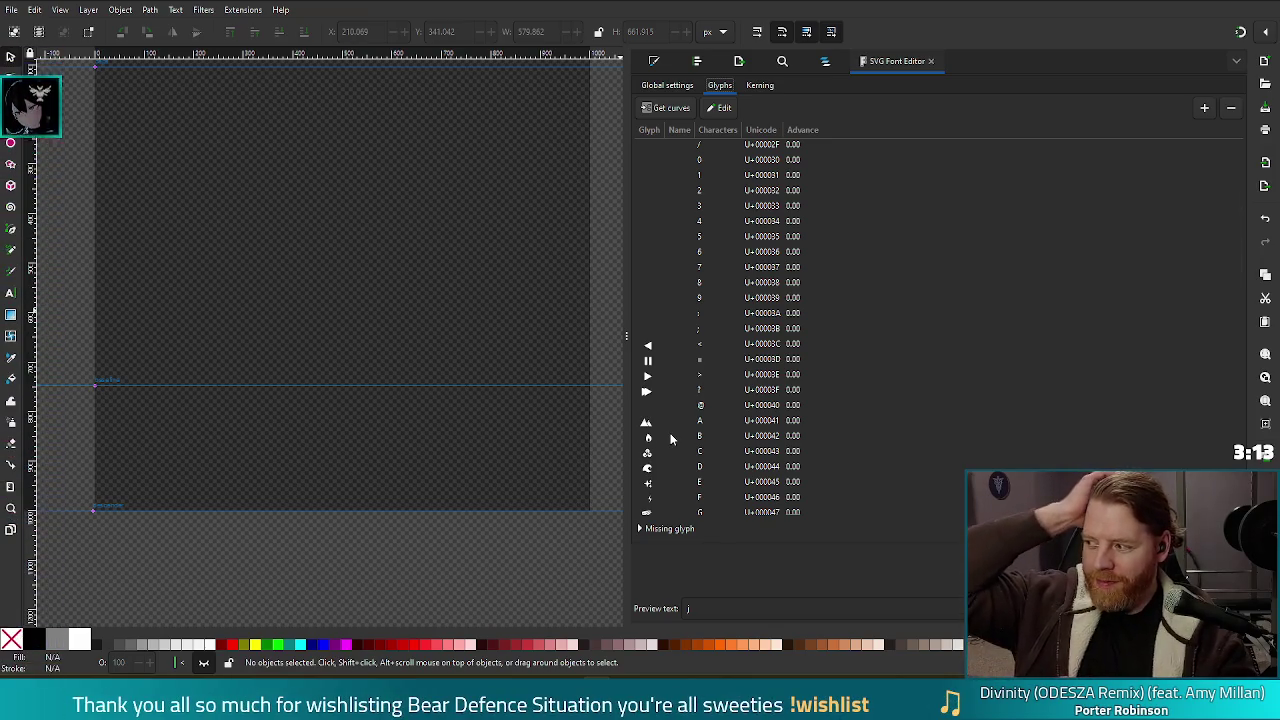
scroll(864, 420, "down", 10)
scroll(1022, 384, "down", 5)
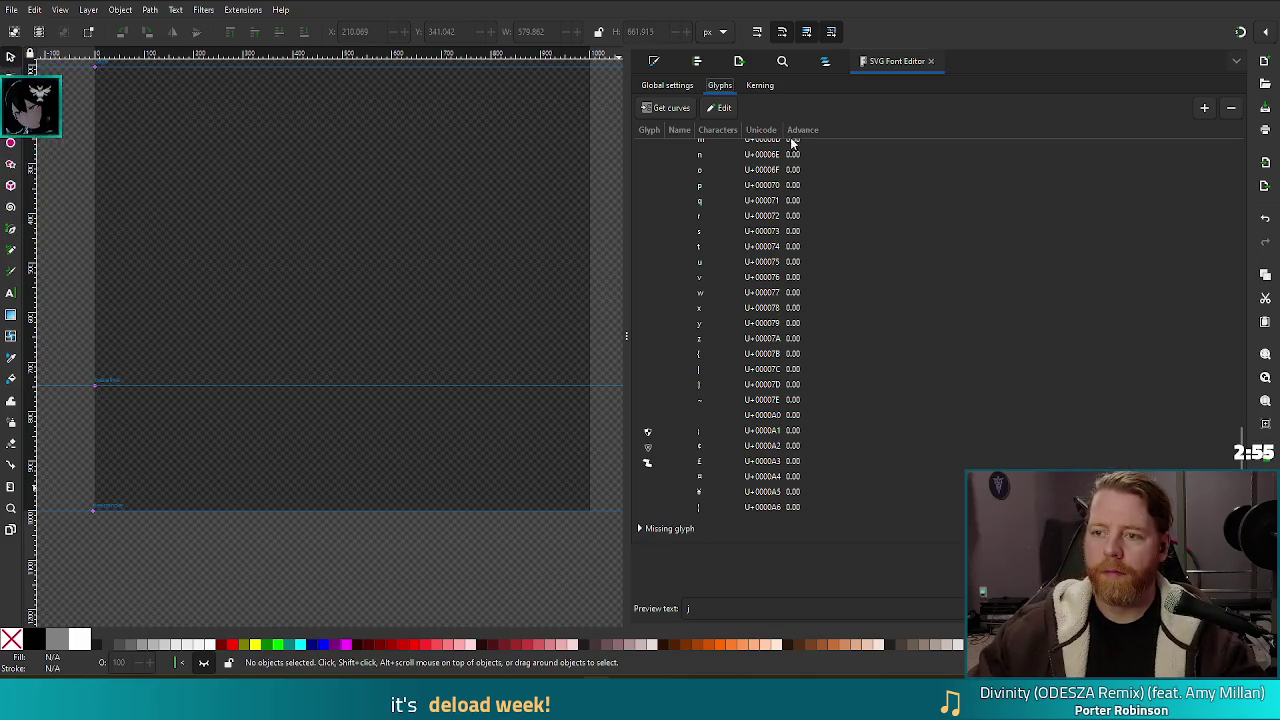
left_click(826, 61)
Step: Make the card layer current and drag a horizontal guide down to the bottle stopper's top
scroll(1000, 360, "down", 4)
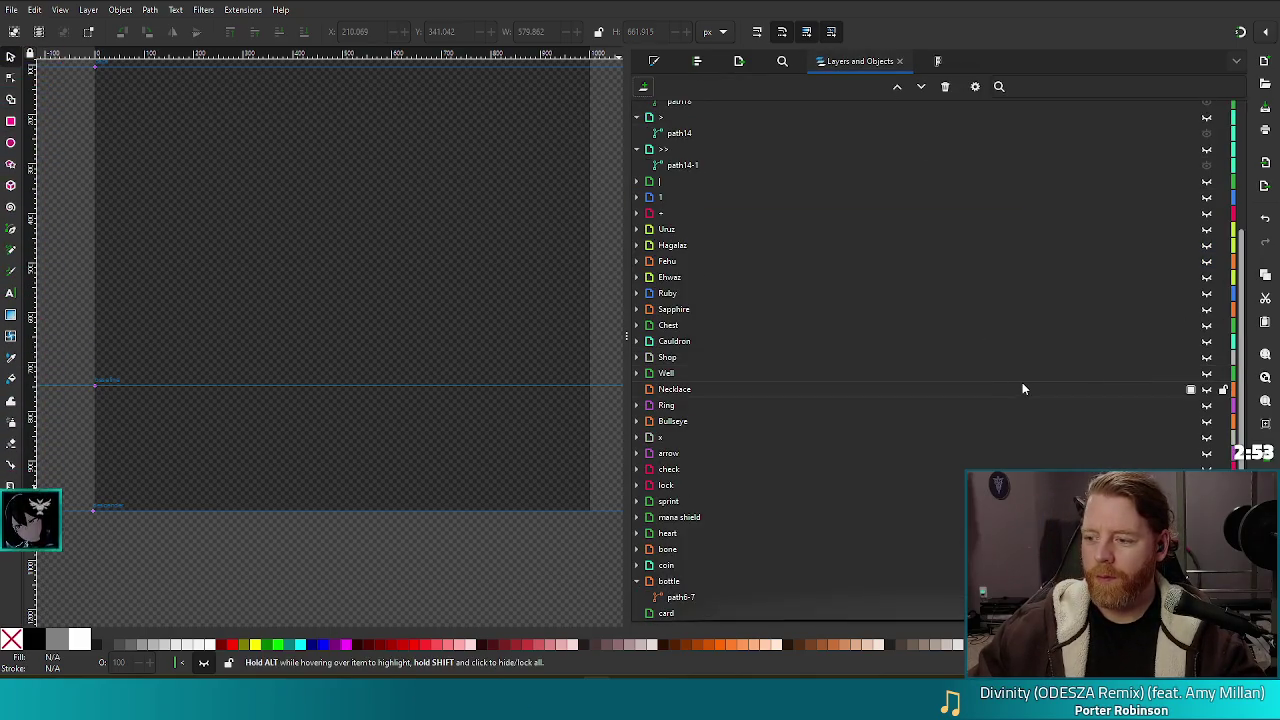
left_click(675, 616)
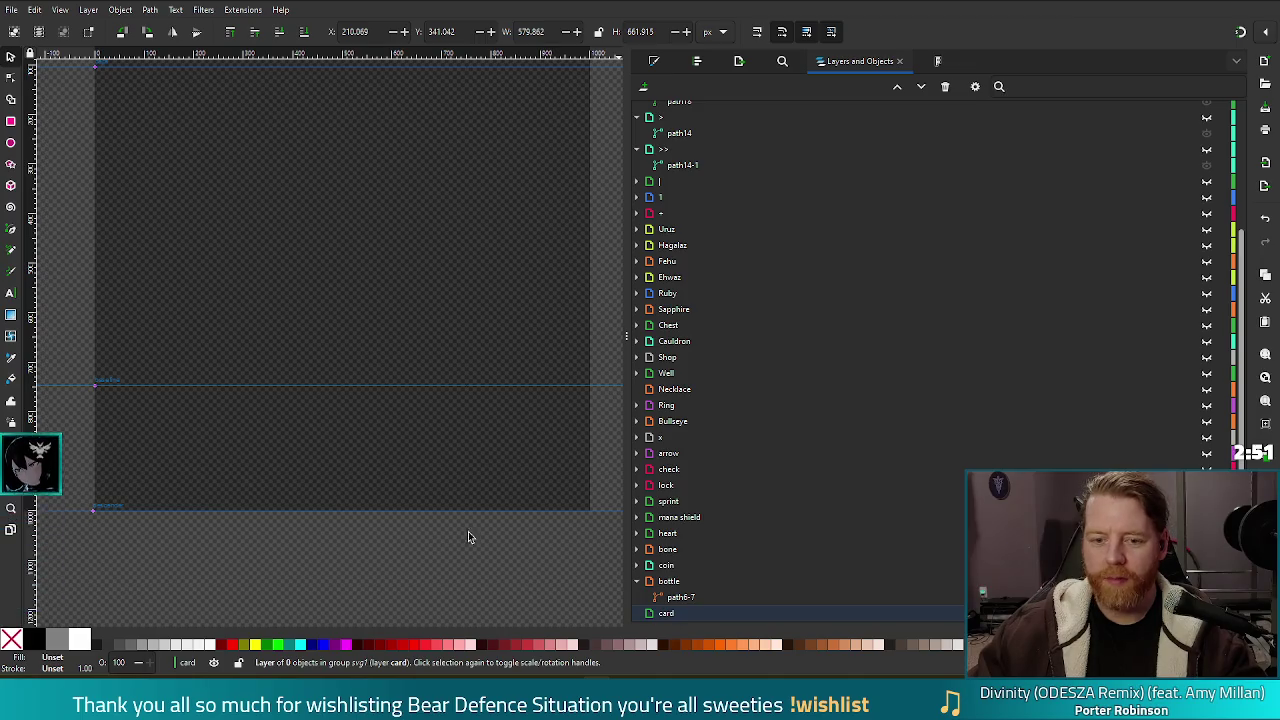
scroll(280, 390, "down", 4)
scroll(272, 345, "up", 2)
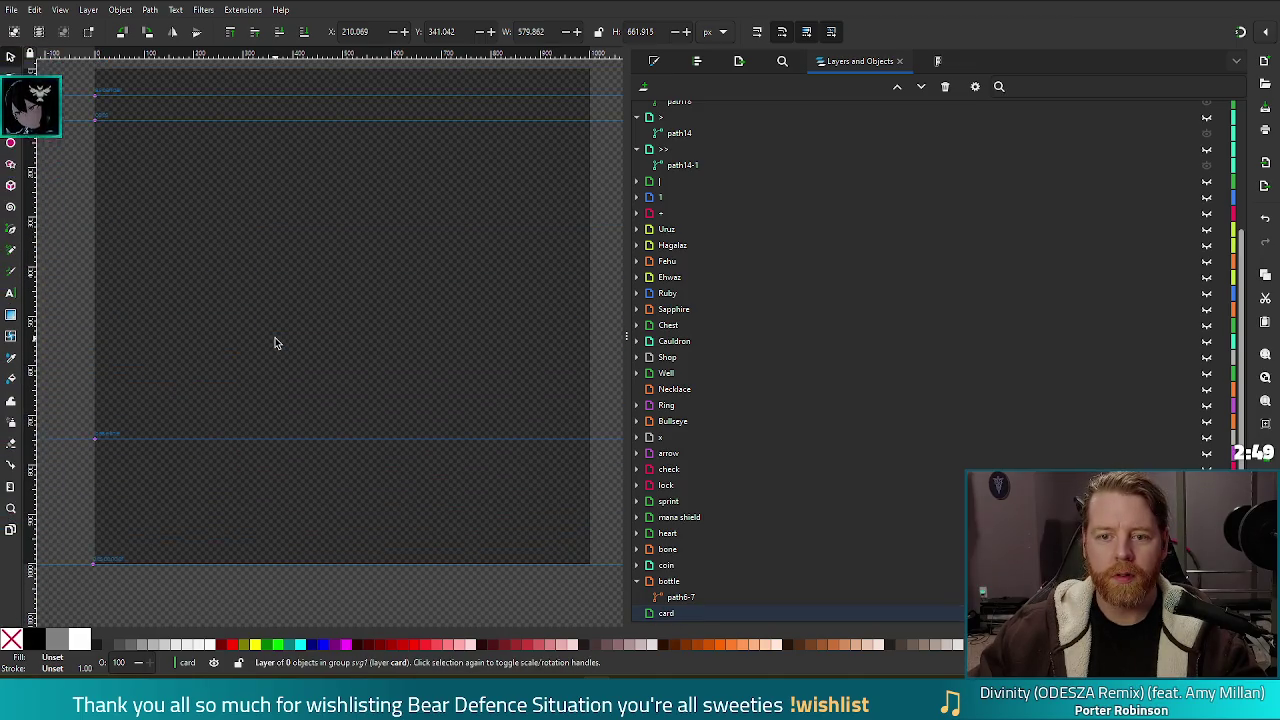
scroll(294, 343, "down", 1, "ctrl")
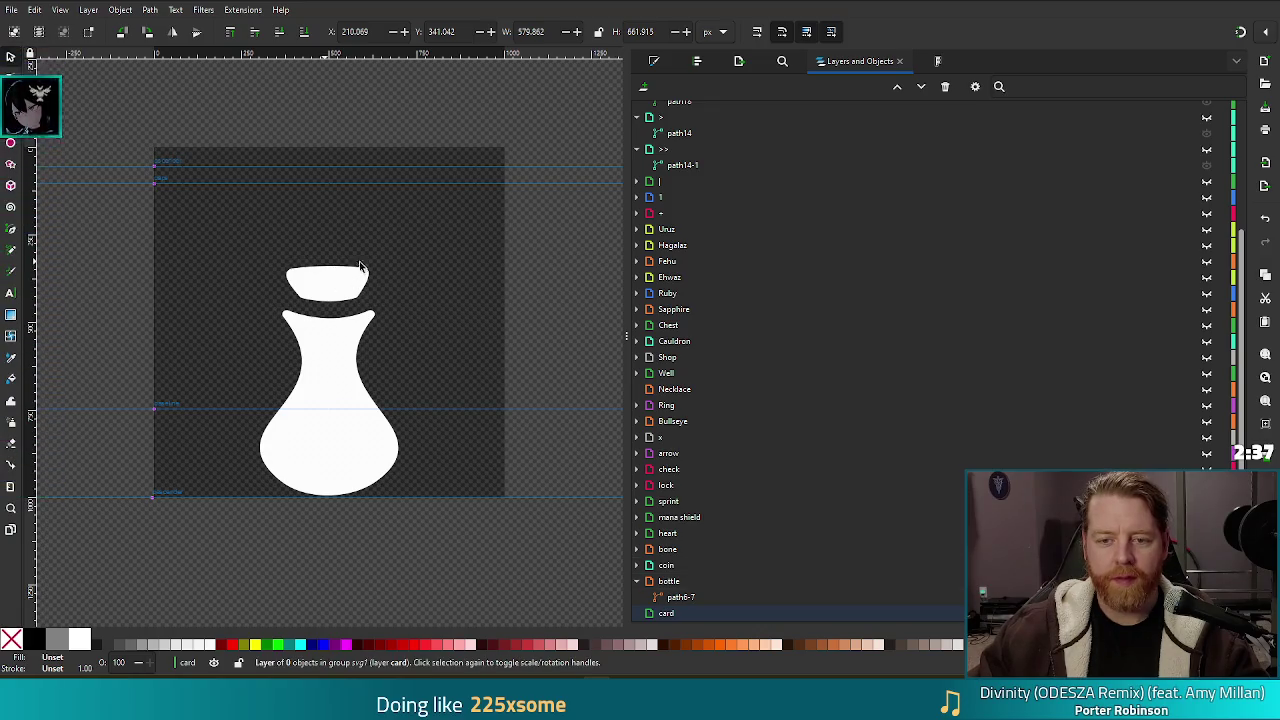
scroll(208, 281, "up", 3)
scroll(211, 289, "down", 2)
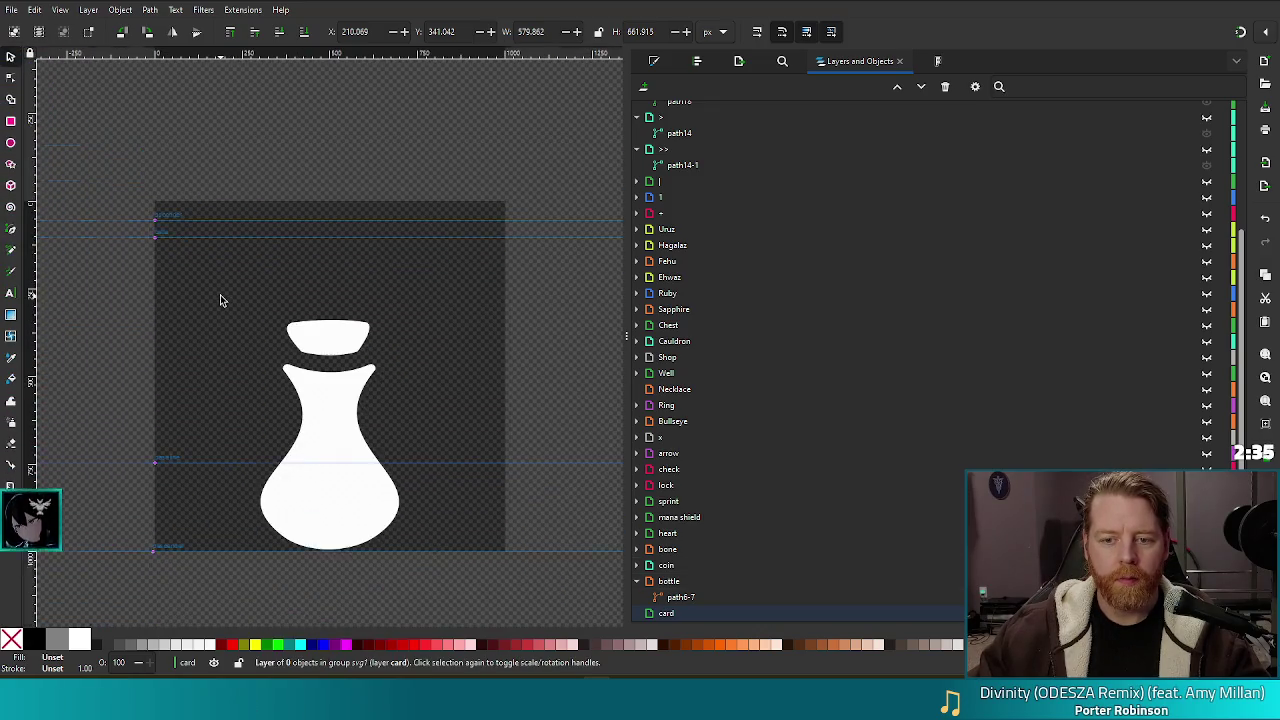
scroll(276, 335, "down", 2)
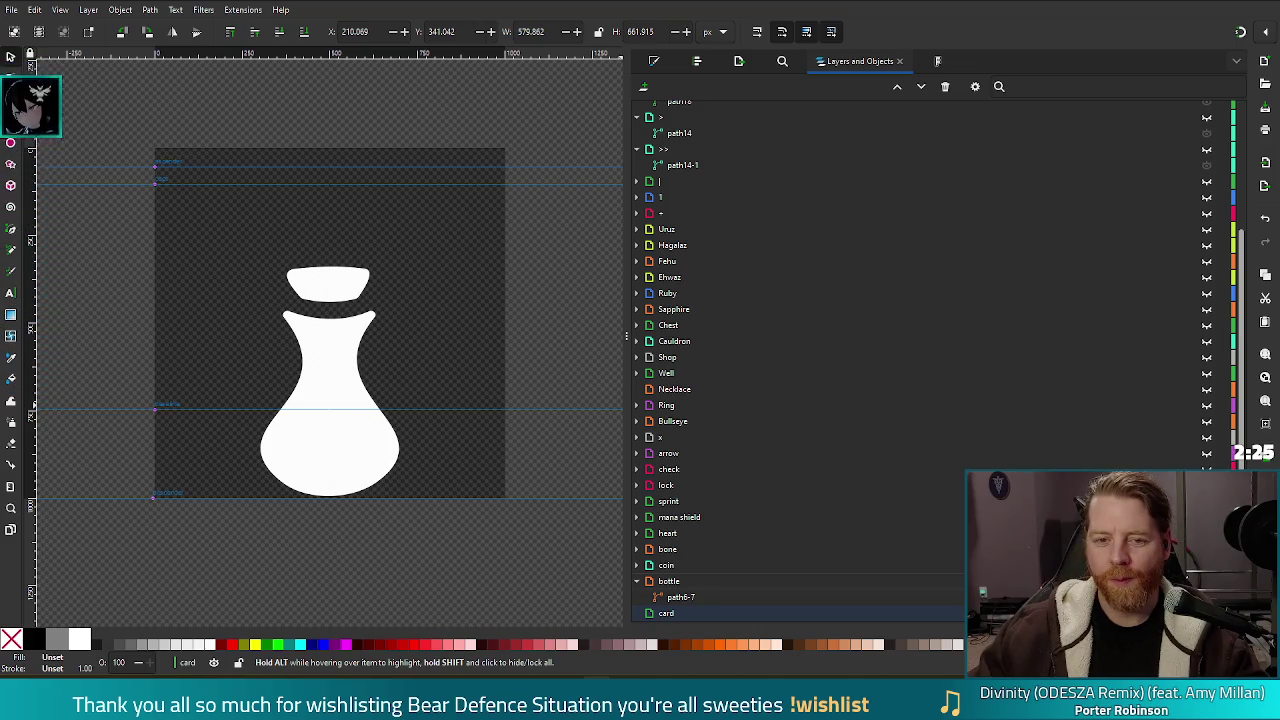
left_click_drag(155, 189, 137, 268)
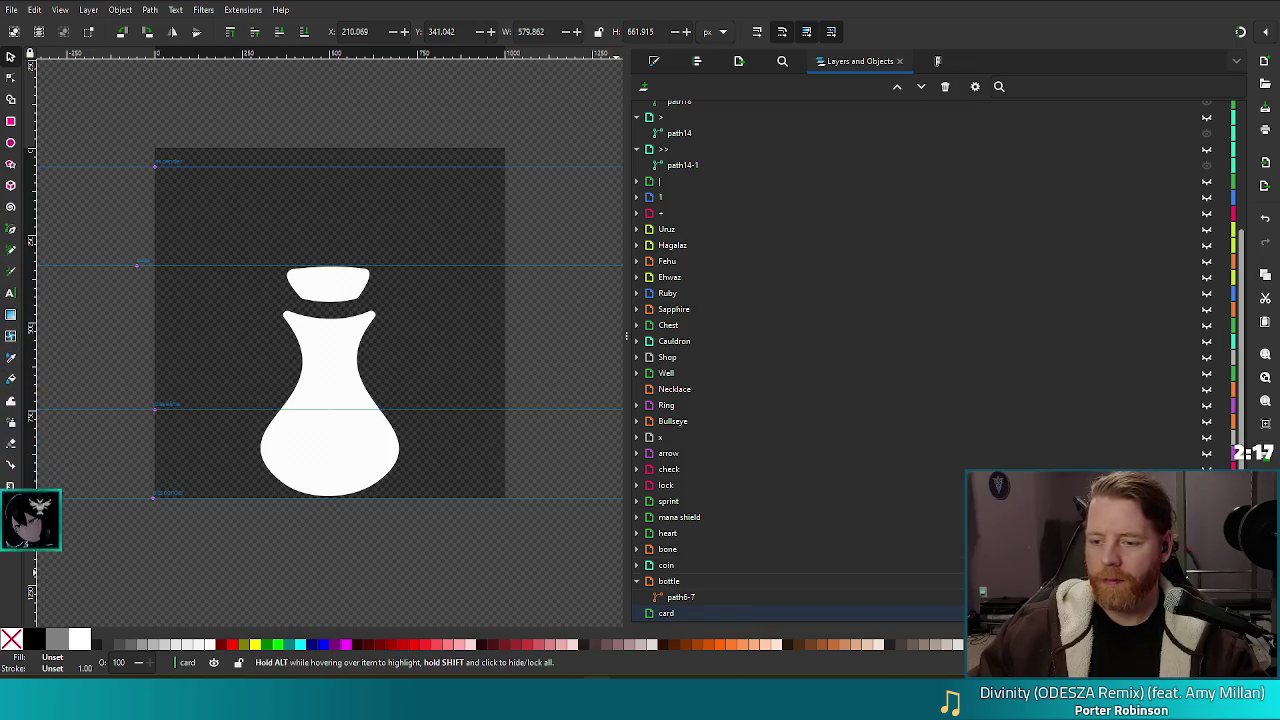
Step: Hide the bottle layer, save the font file, and make the empty card layer active
left_click(1206, 581)
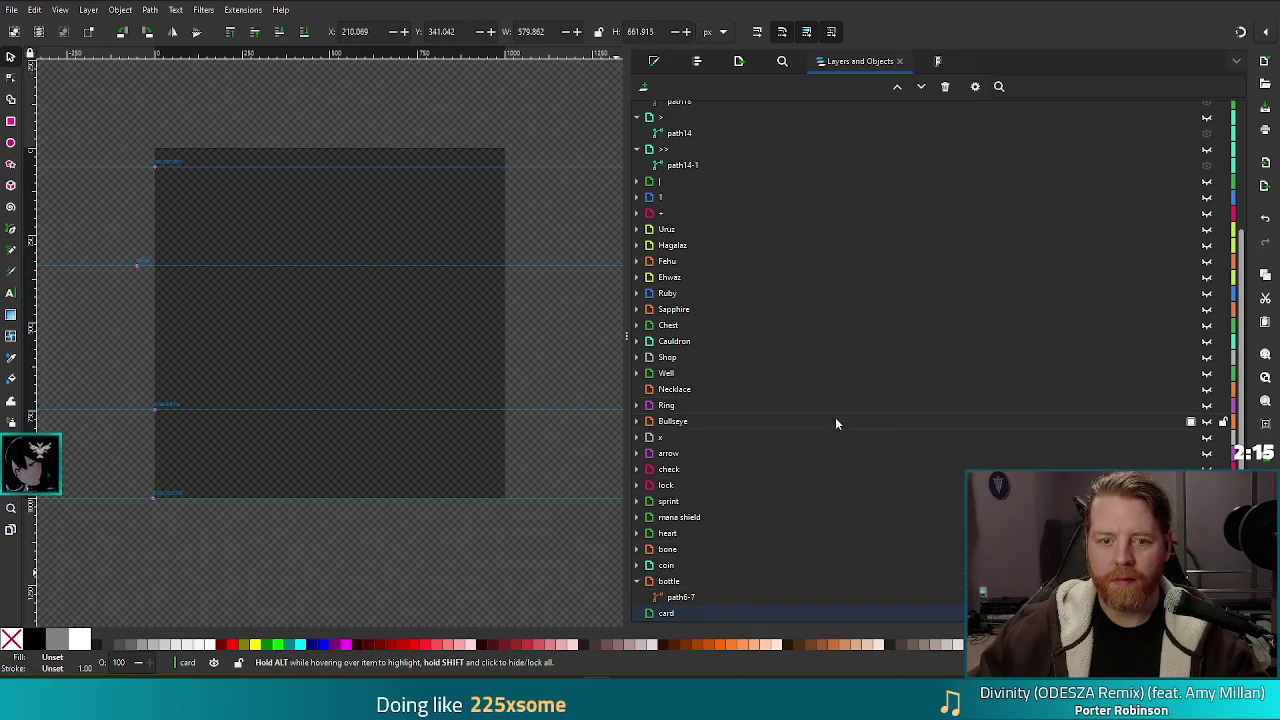
key("ctrl+s")
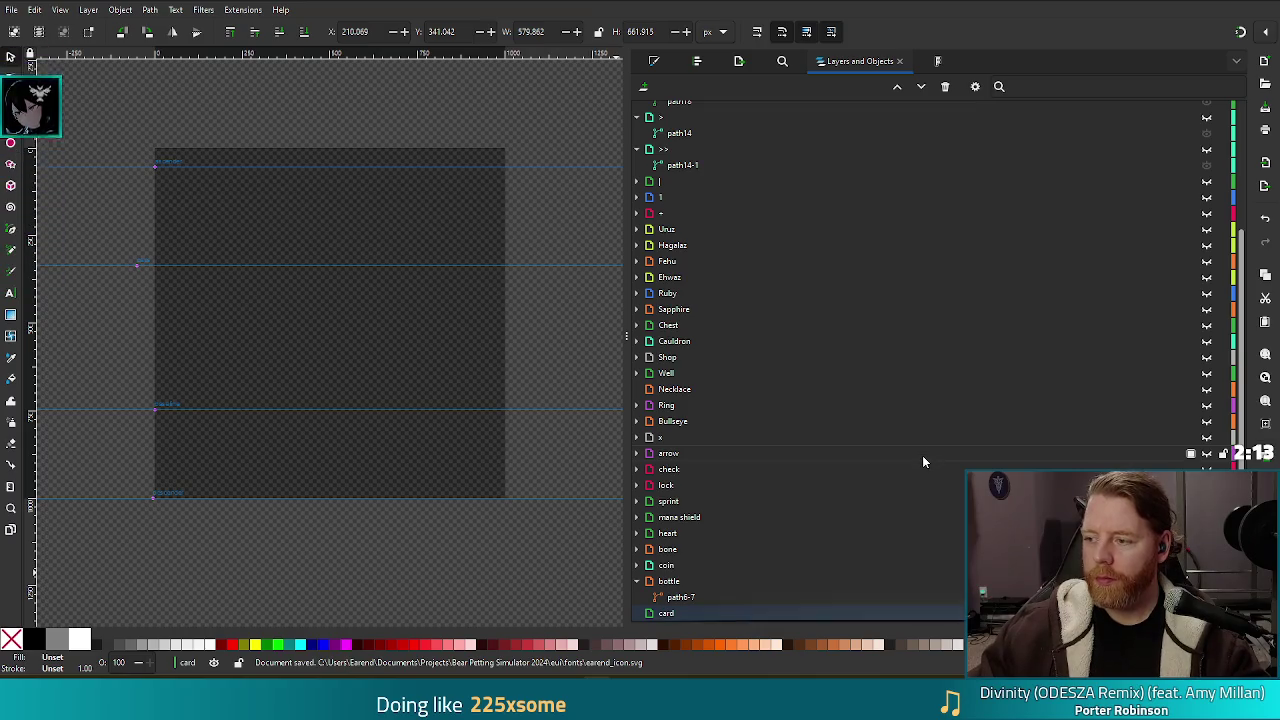
left_click(666, 613)
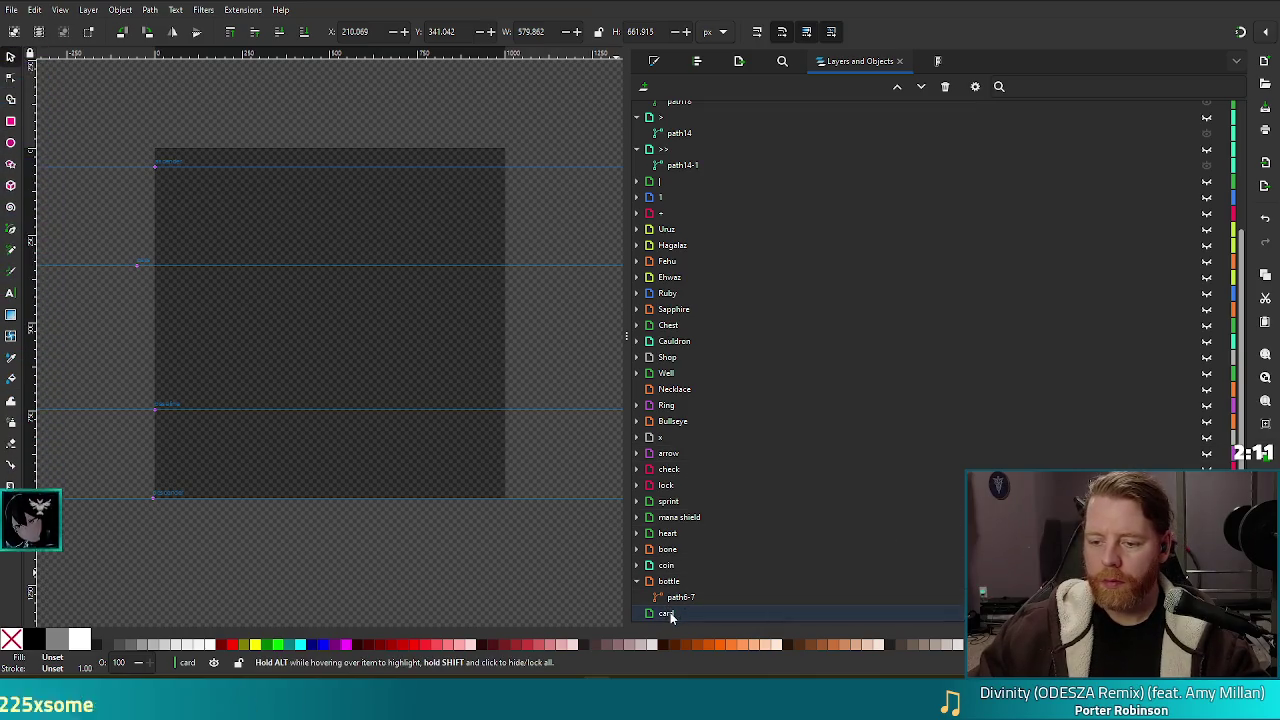
left_click(11, 121)
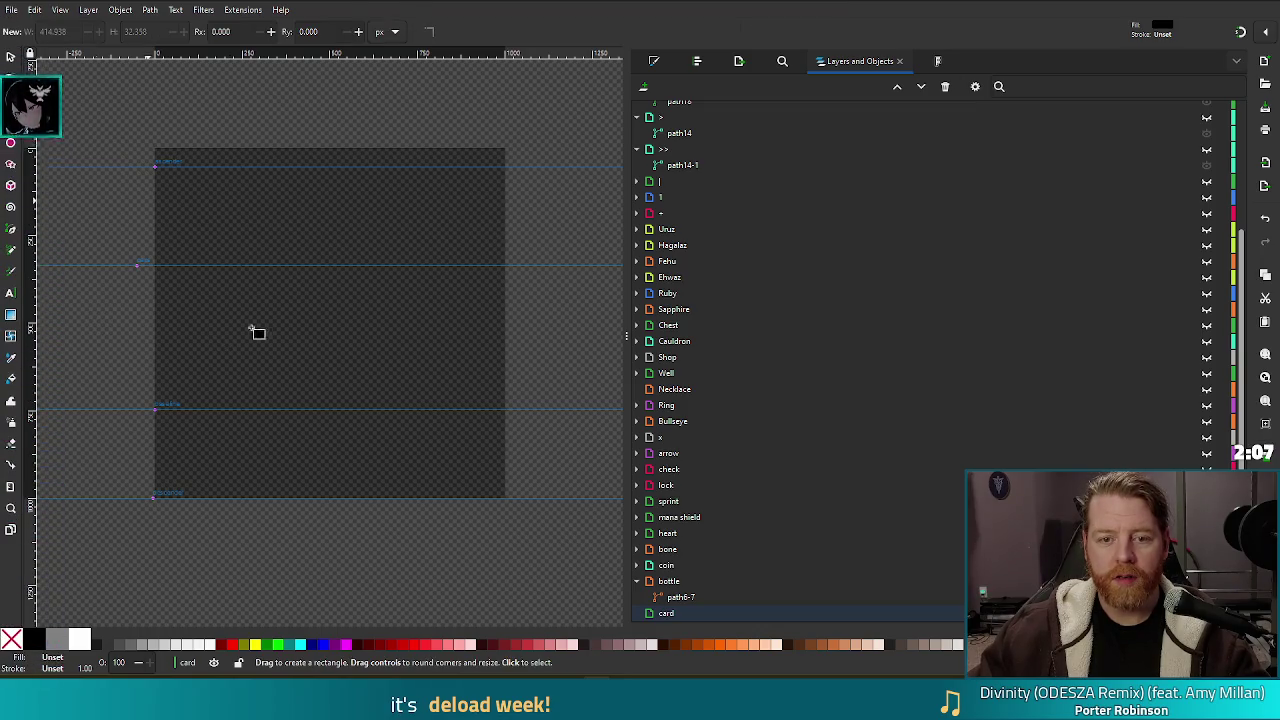
Step: Draw a tall rectangle, rect18 (365.450 × 641.441 px), in the lower centre of the page
mouse_move(272, 295)
left_mouse_down()
mouse_move(397, 417)
mouse_move(397, 493)
left_mouse_up()
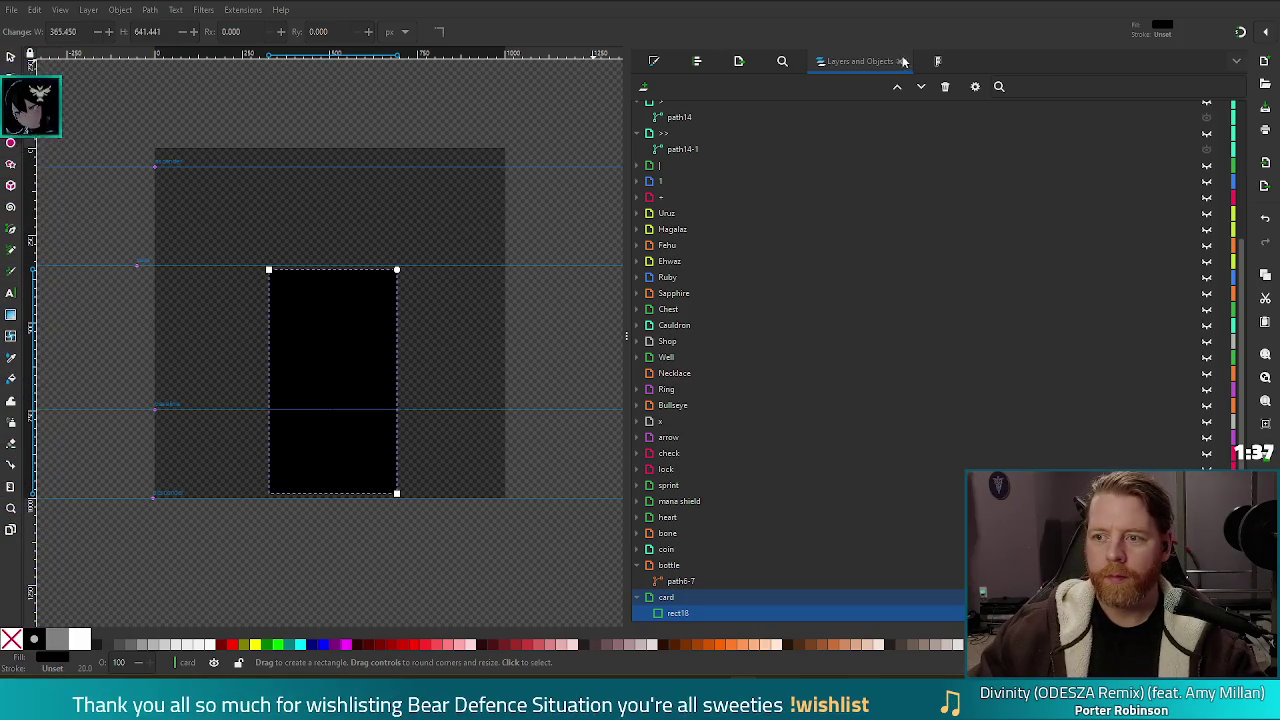
left_click(937, 61)
left_click(697, 61)
Step: Round the rectangle's corners to a 41.875 vertical radius and change its fill to white
left_click(654, 61)
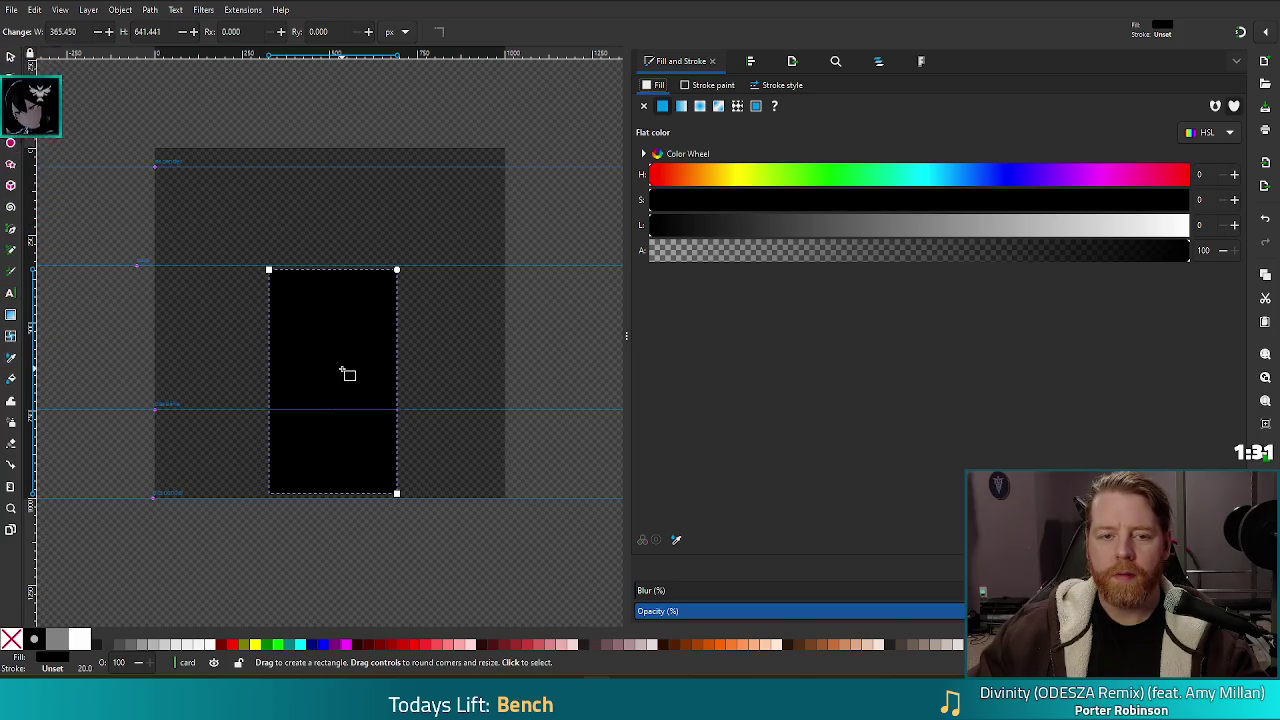
mouse_move(397, 271)
left_mouse_down()
mouse_move(403, 297)
mouse_move(426, 287)
left_mouse_up()
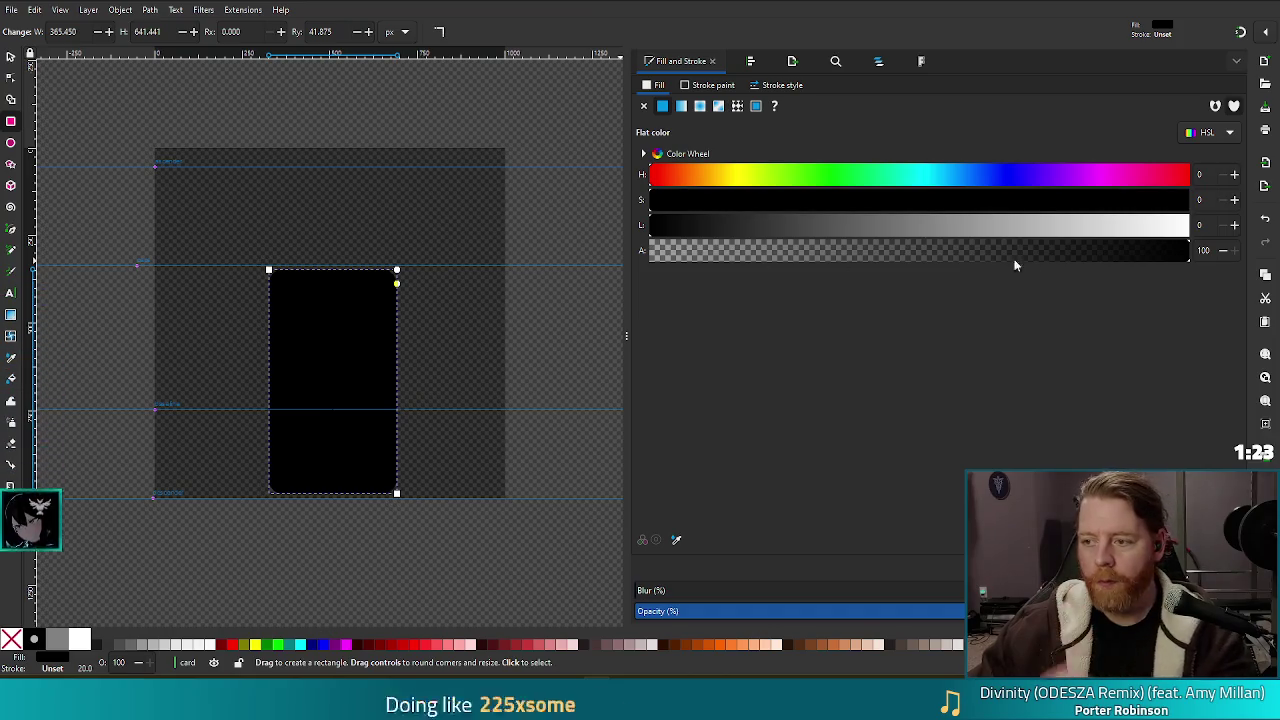
left_click(1188, 224)
left_click(710, 87)
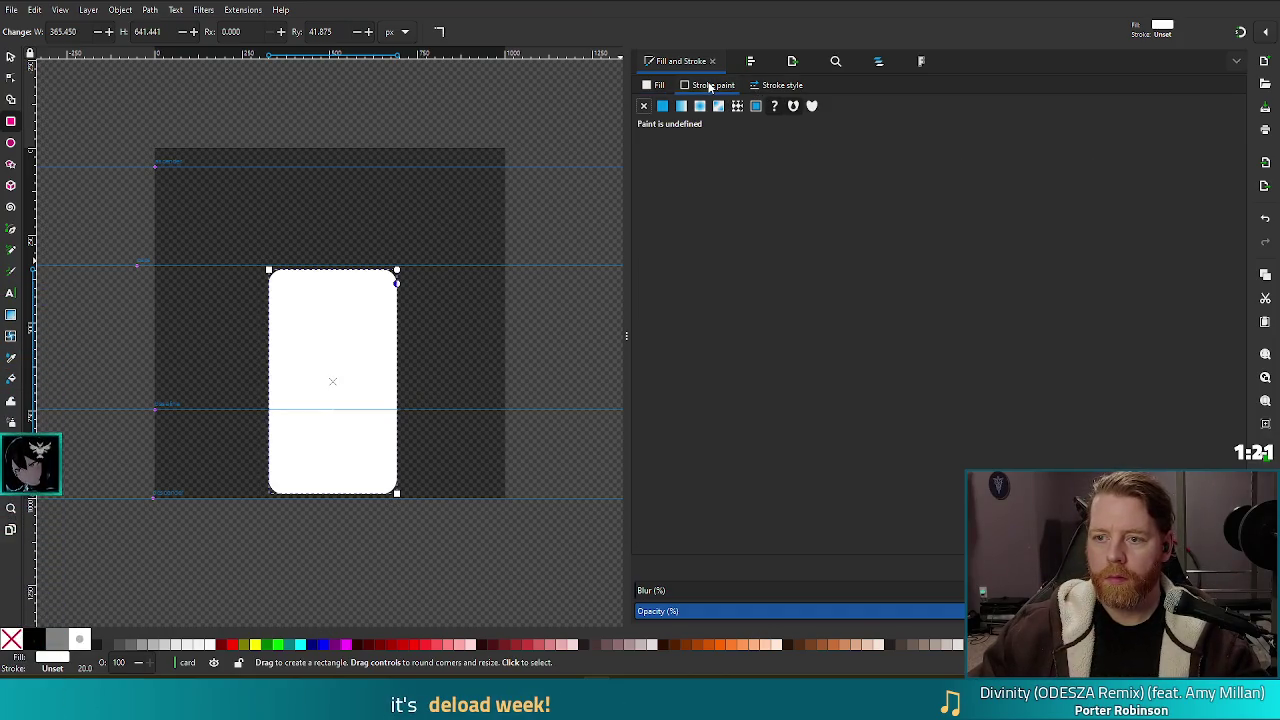
left_click(662, 85)
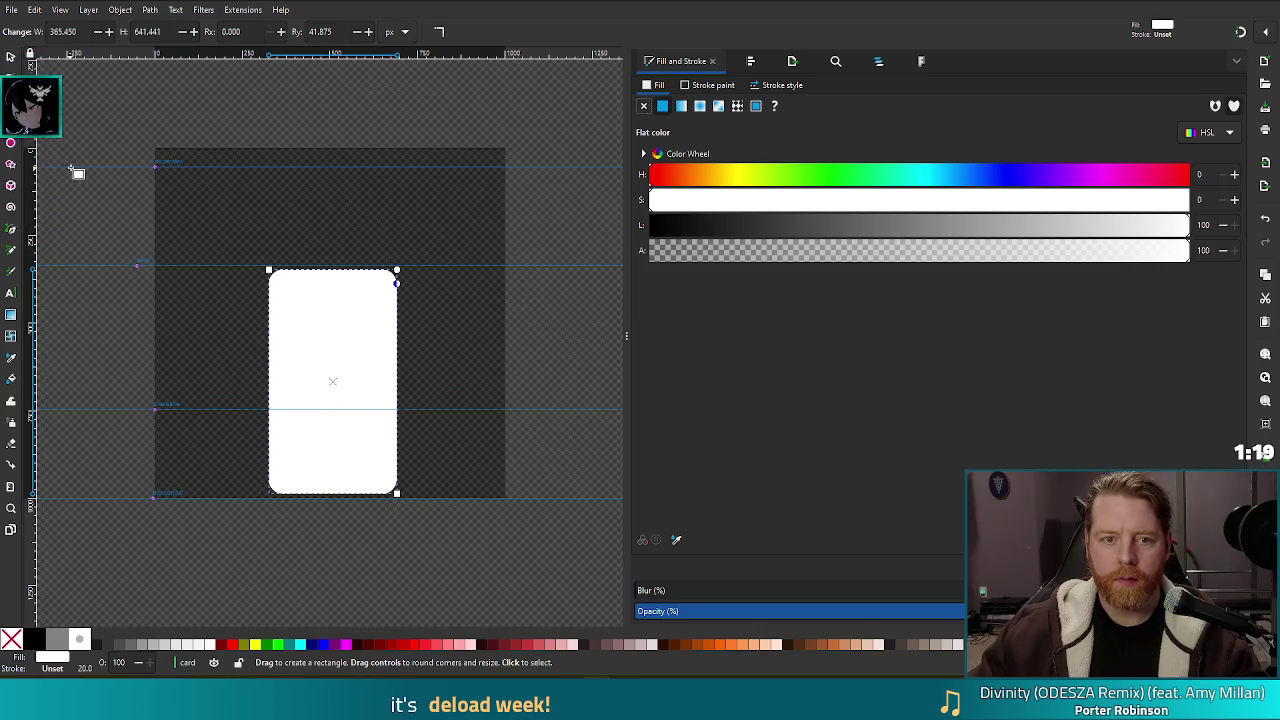
key("s")
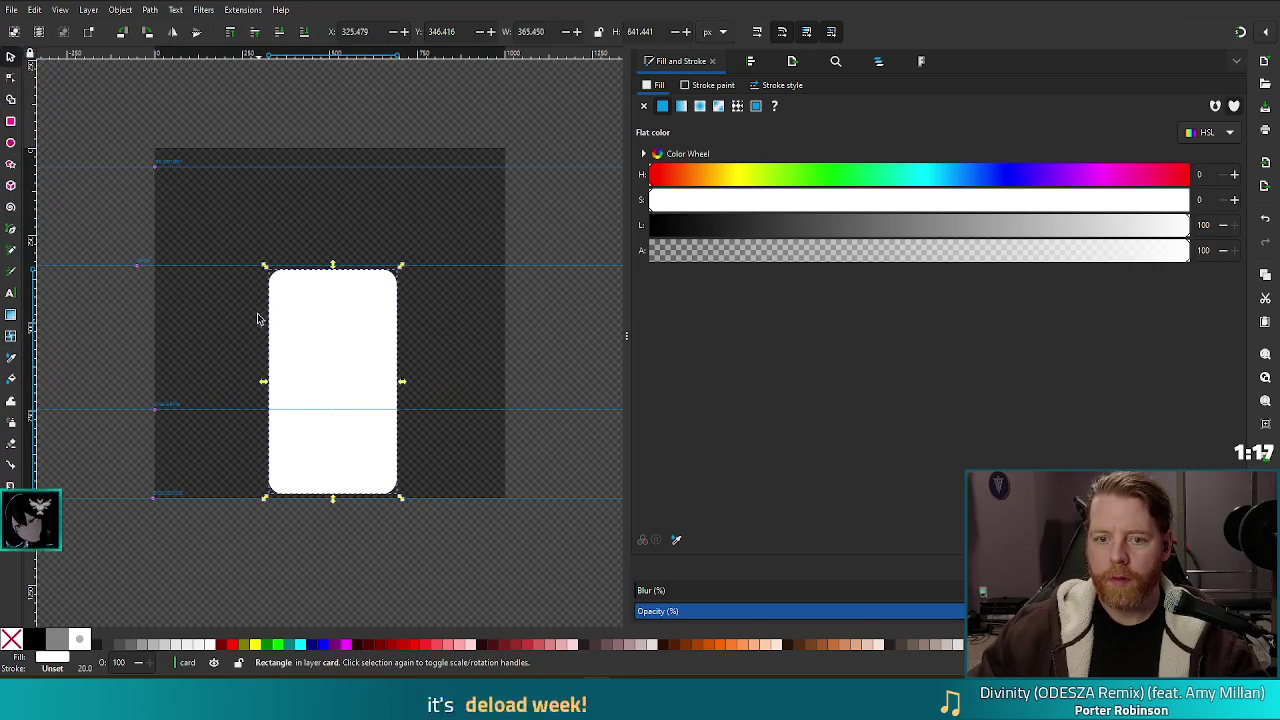
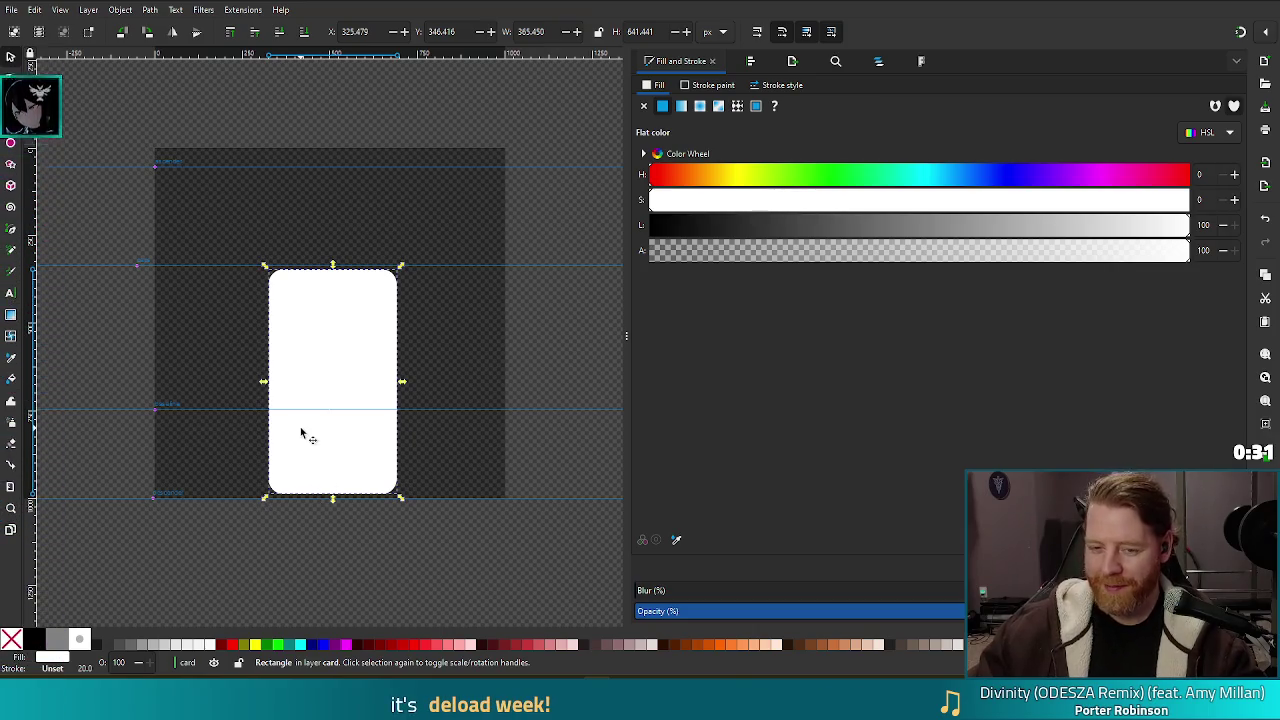
Step: Drag the card's left, bottom-right and top handles outward so it fills the space between the guides
left_click_drag(263, 383, 255, 387)
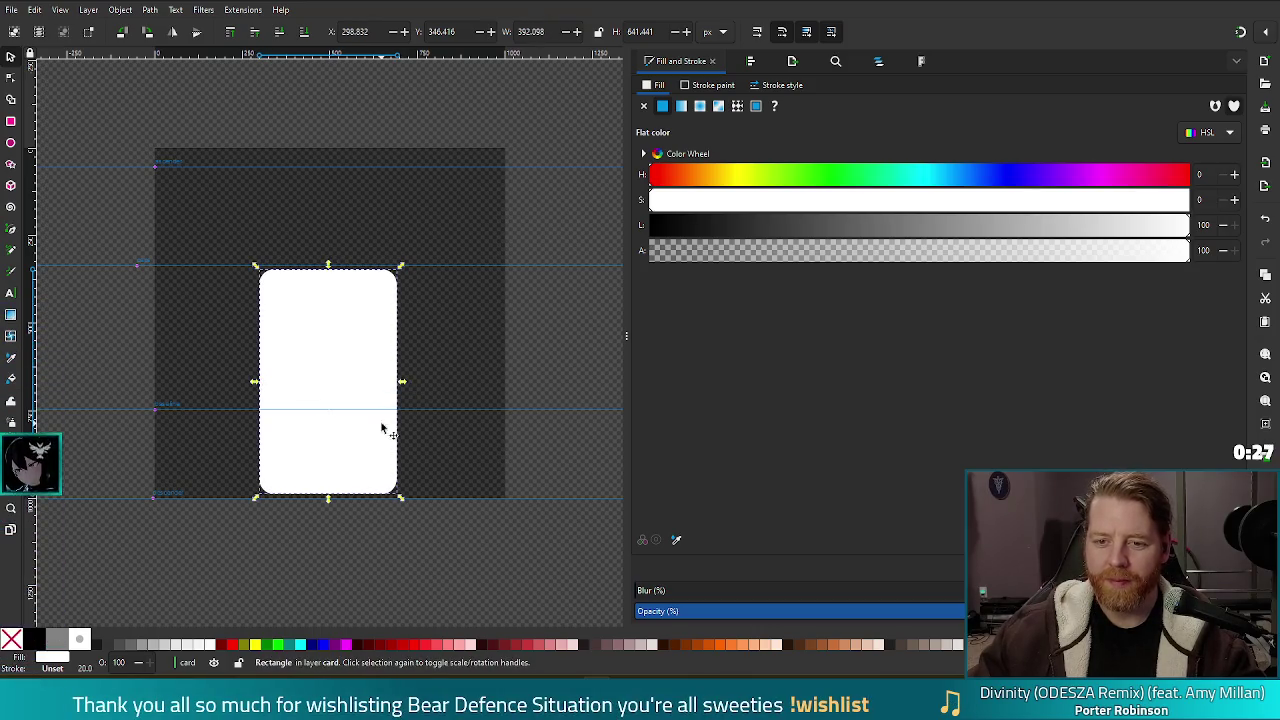
left_click_drag(402, 499, 405, 505)
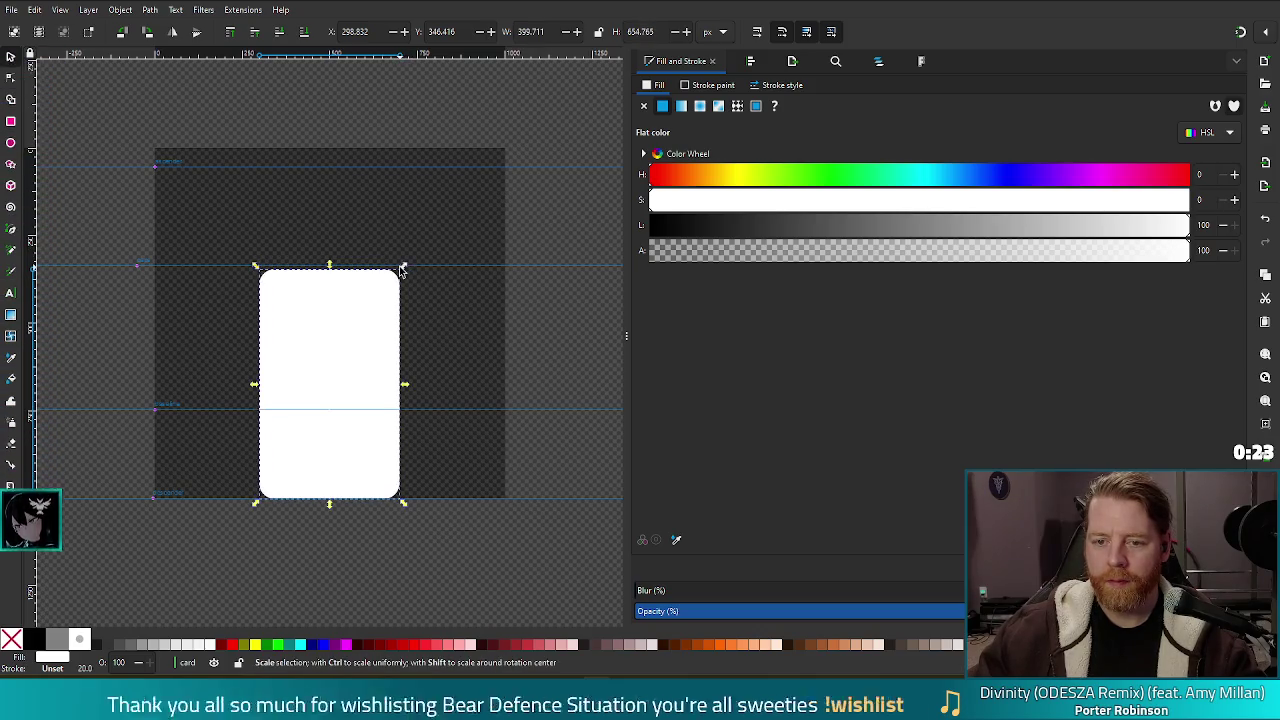
left_click_drag(403, 266, 400, 266)
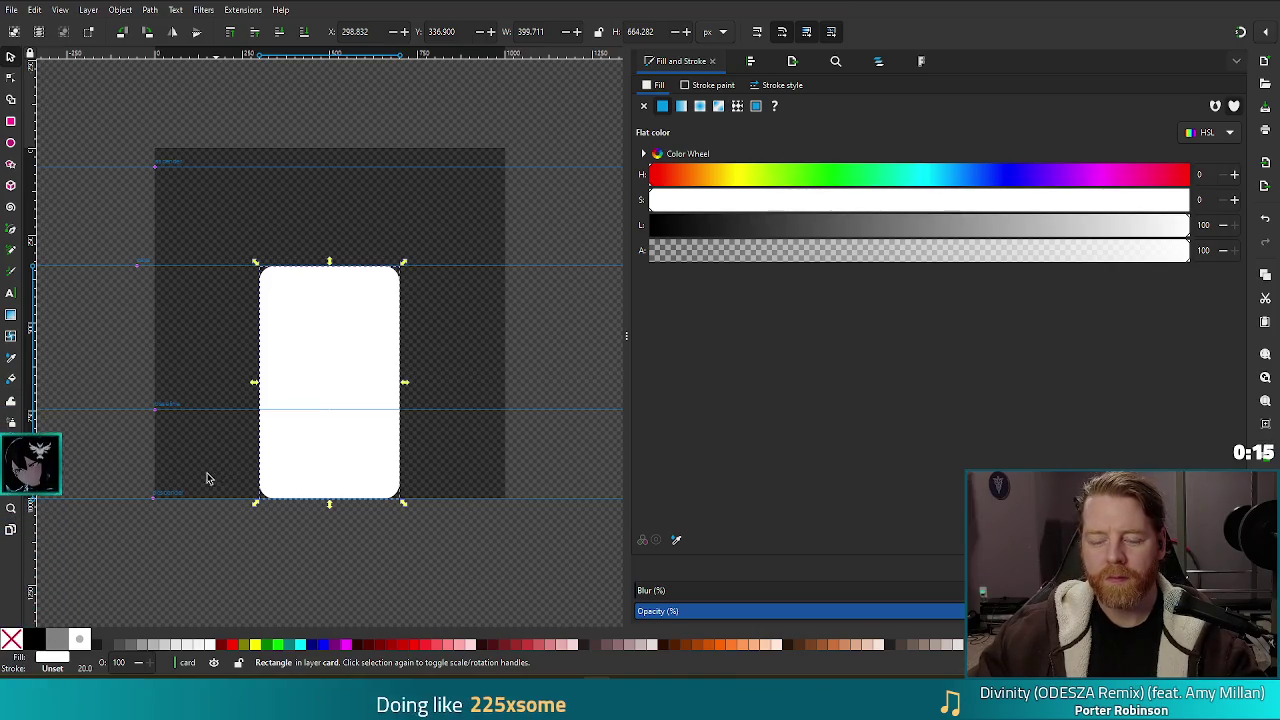
scroll(213, 490, "up", 1, "ctrl")
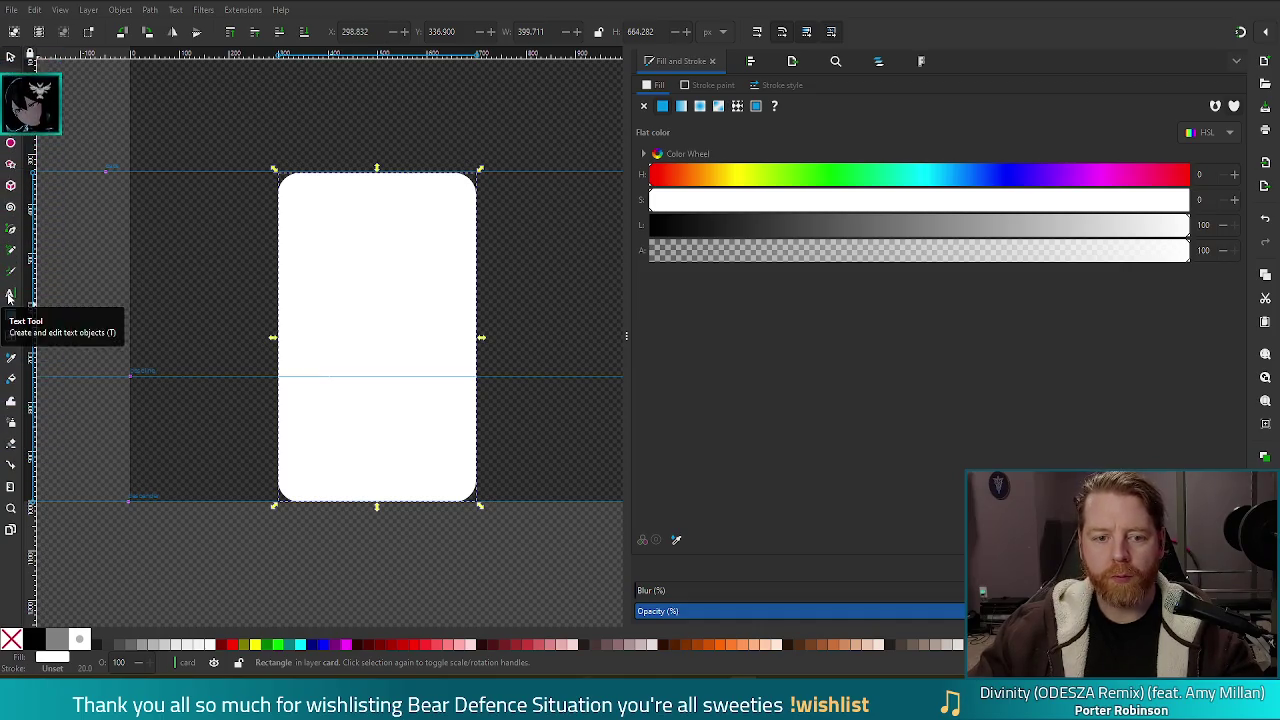
Step: Place a text glyph on the card and enlarge it from 40 to 64 to 144 pt
key("t")
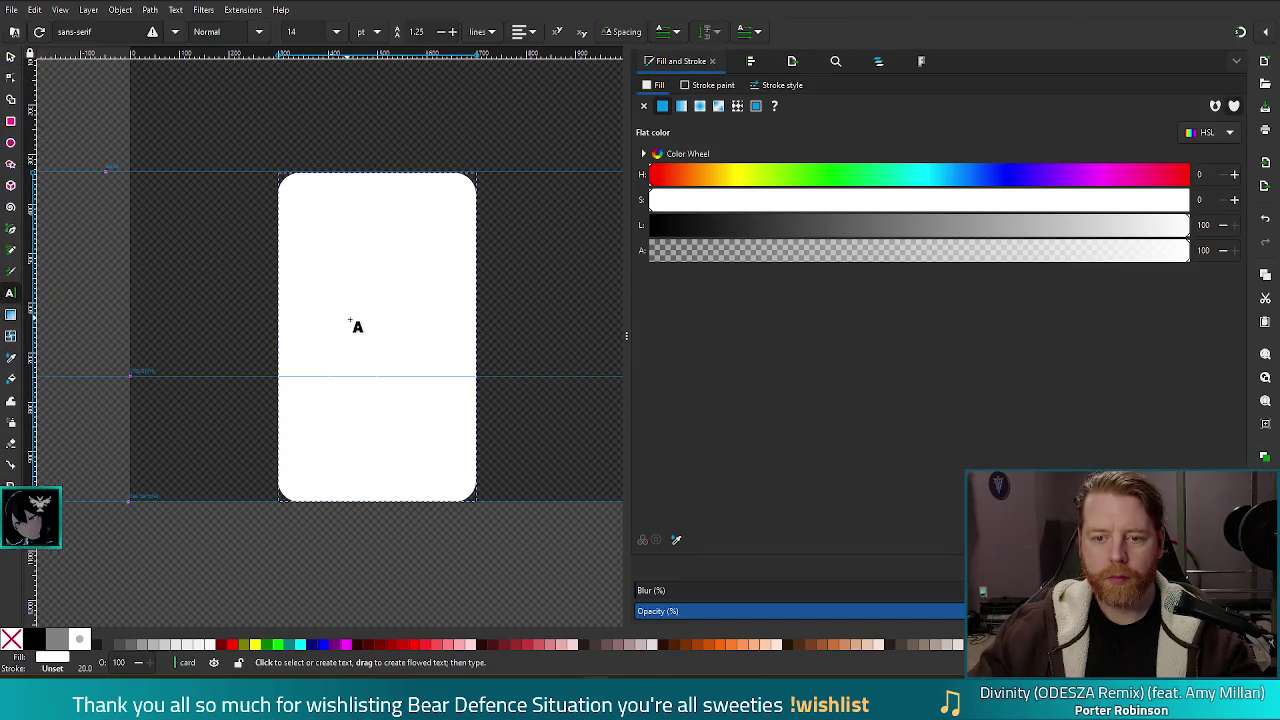
left_click(366, 301)
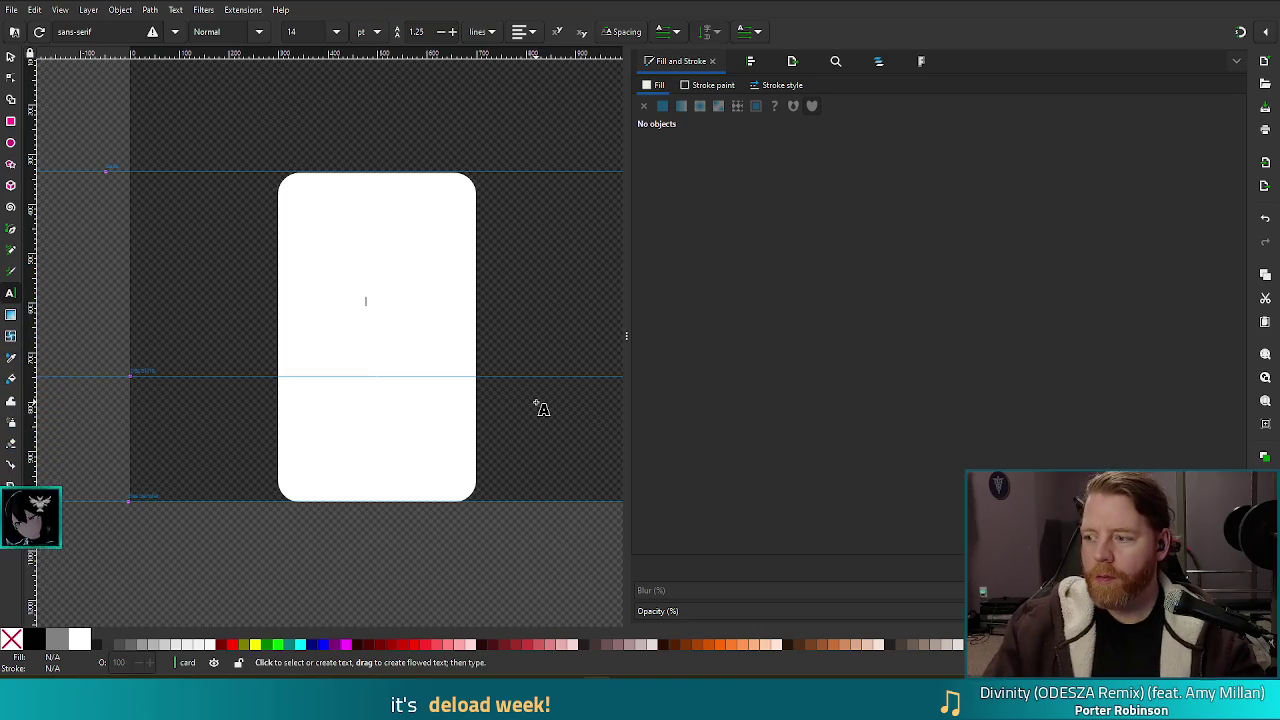
type("♣")
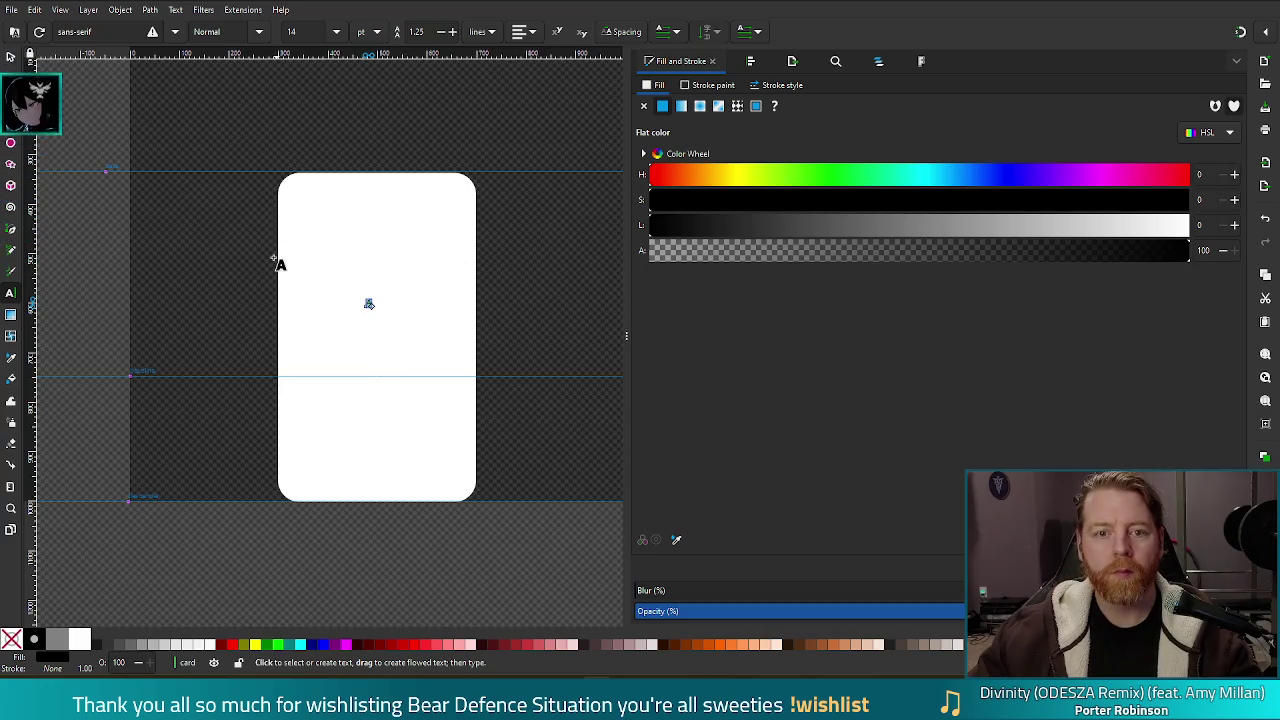
left_click(339, 34)
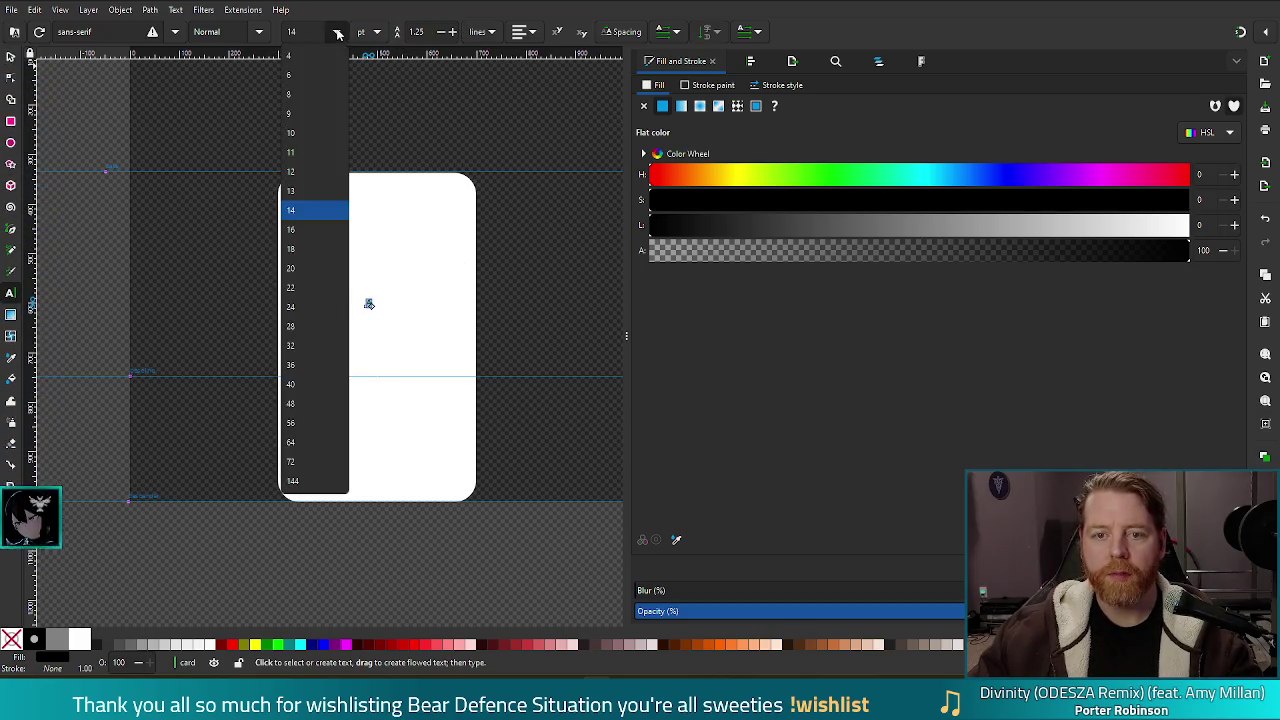
left_click(314, 384)
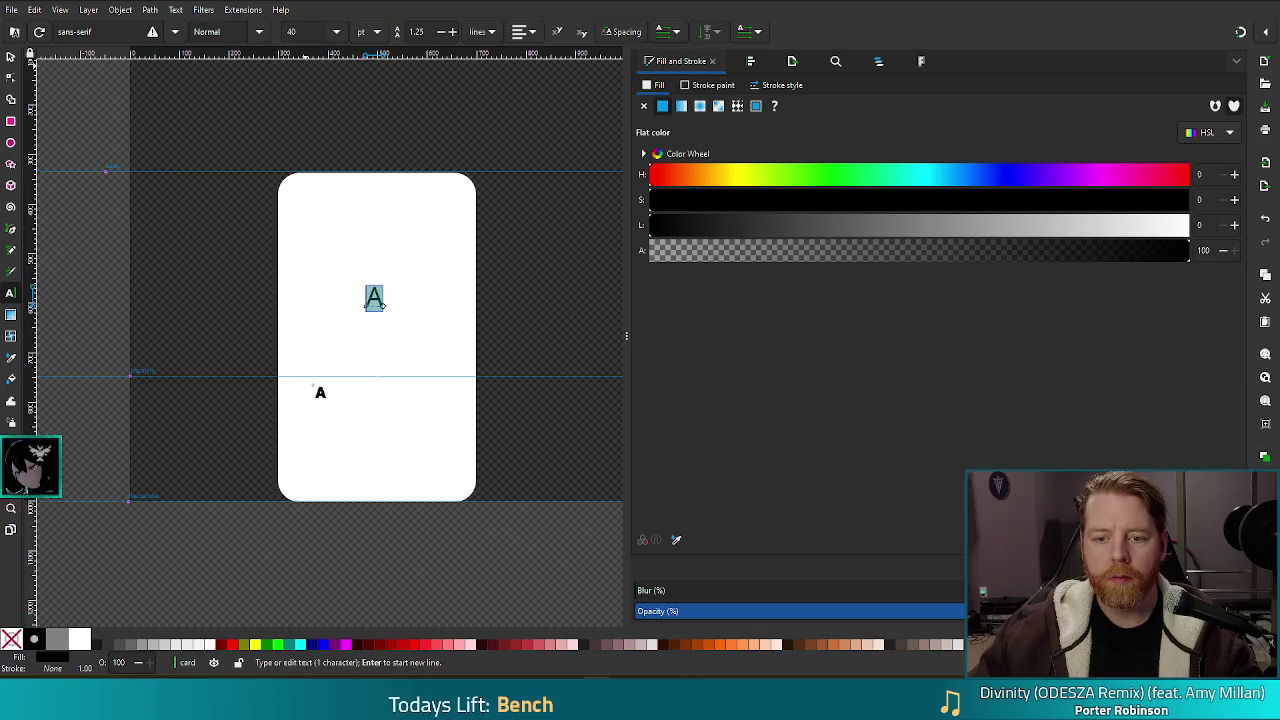
left_click(337, 32)
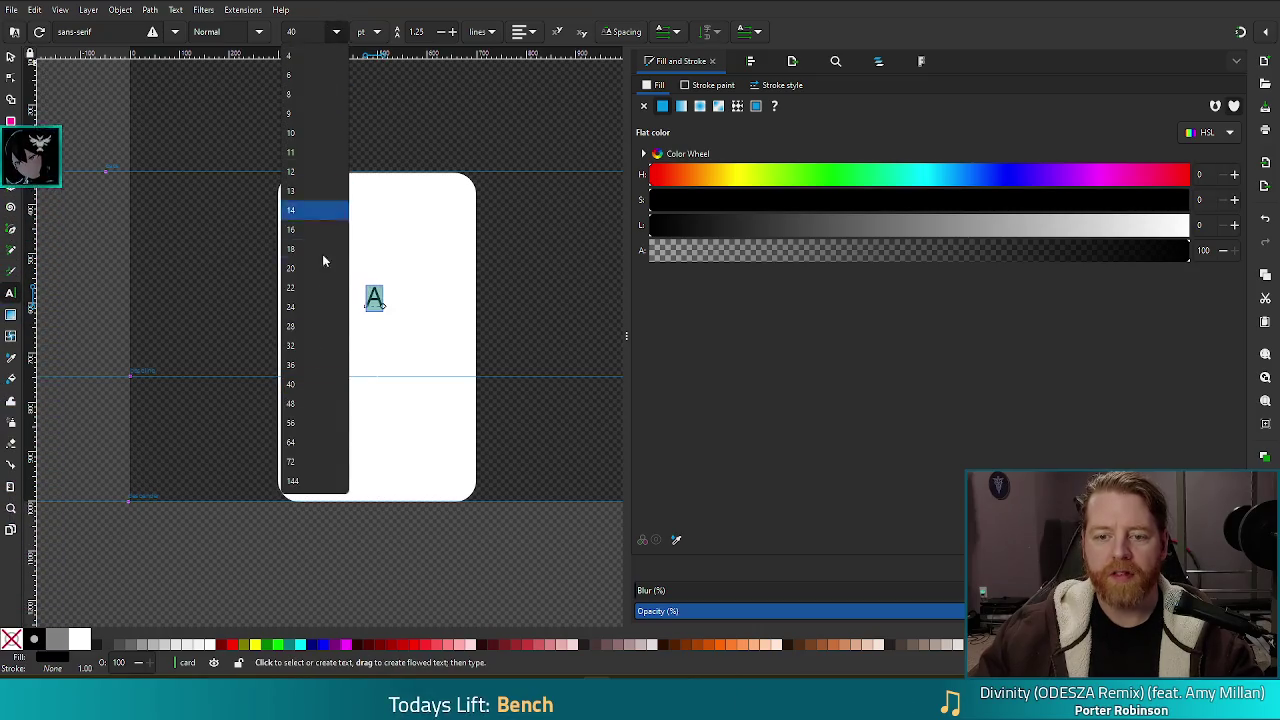
left_click(298, 443)
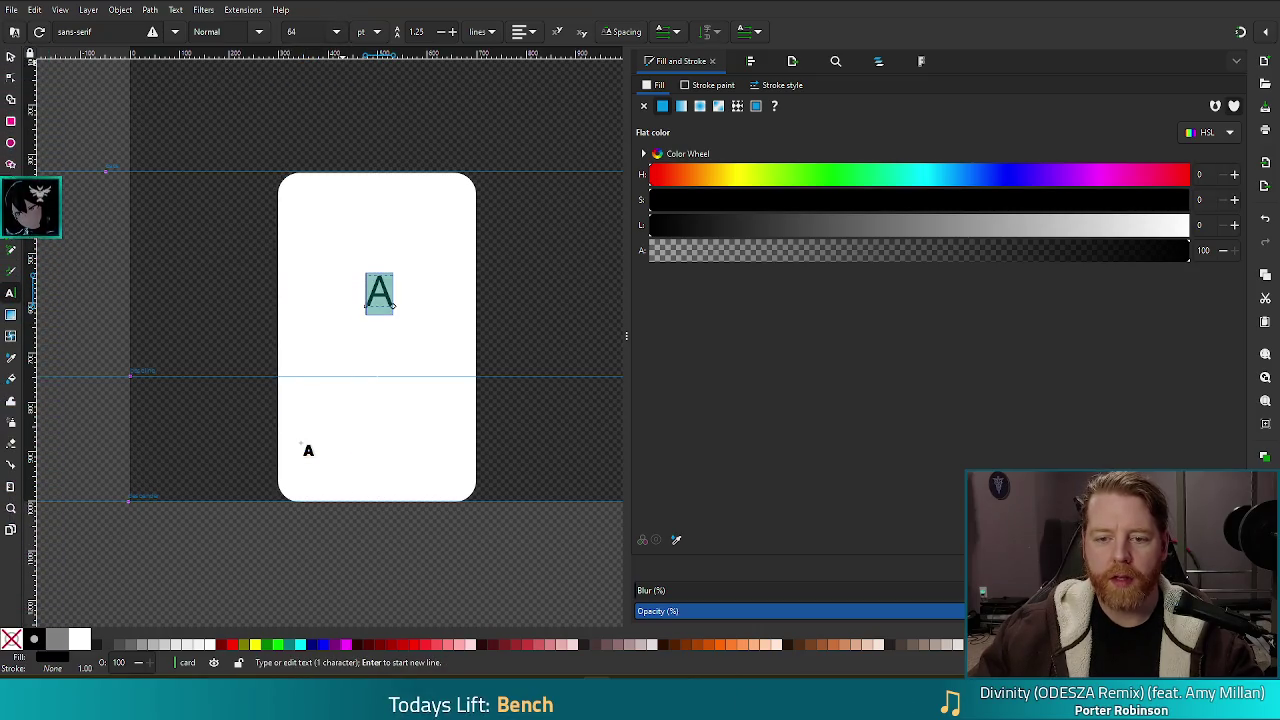
left_click(337, 32)
left_click(310, 488)
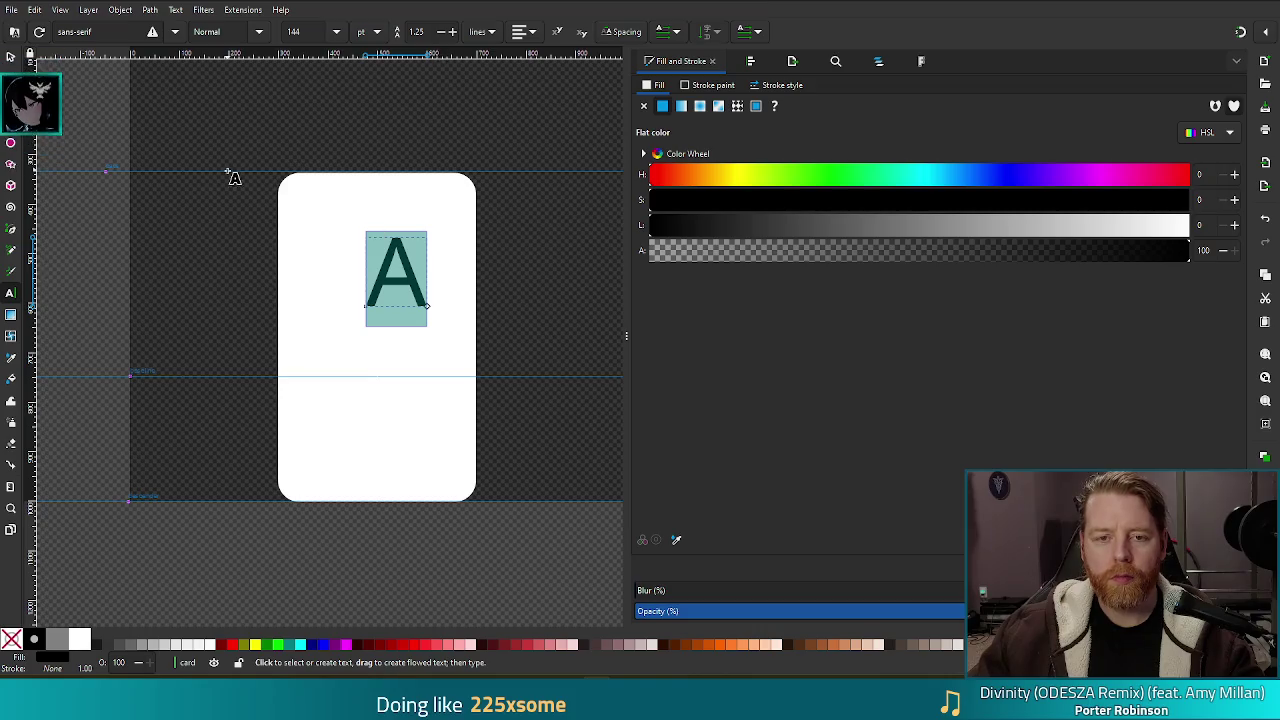
Step: Set the text's font family to Titillium Web
left_click(176, 32)
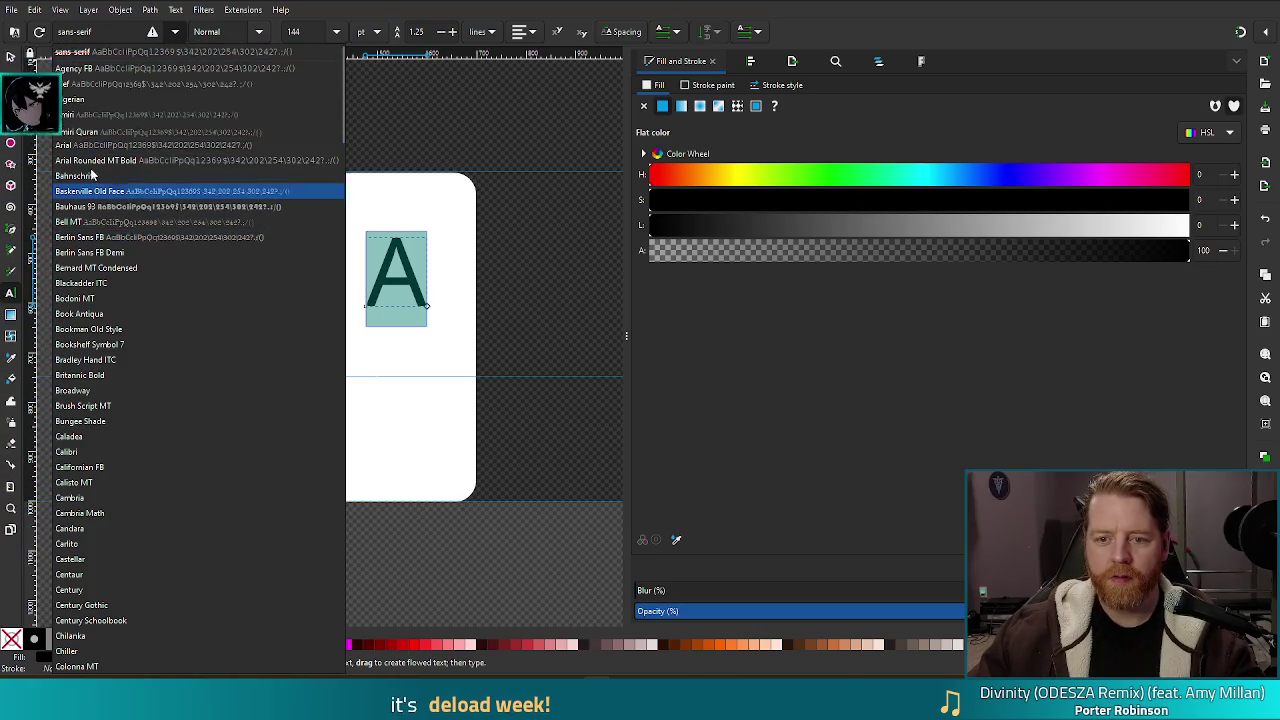
left_click(96, 38)
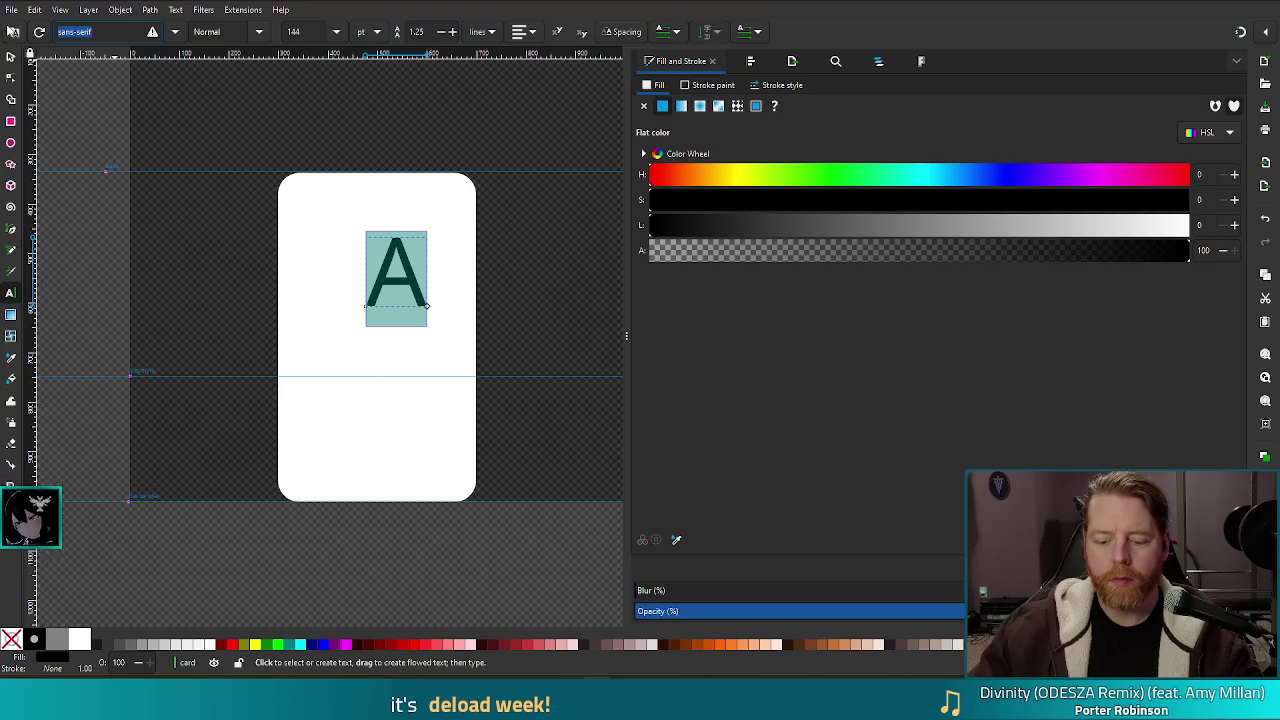
type("titi")
left_click(78, 67)
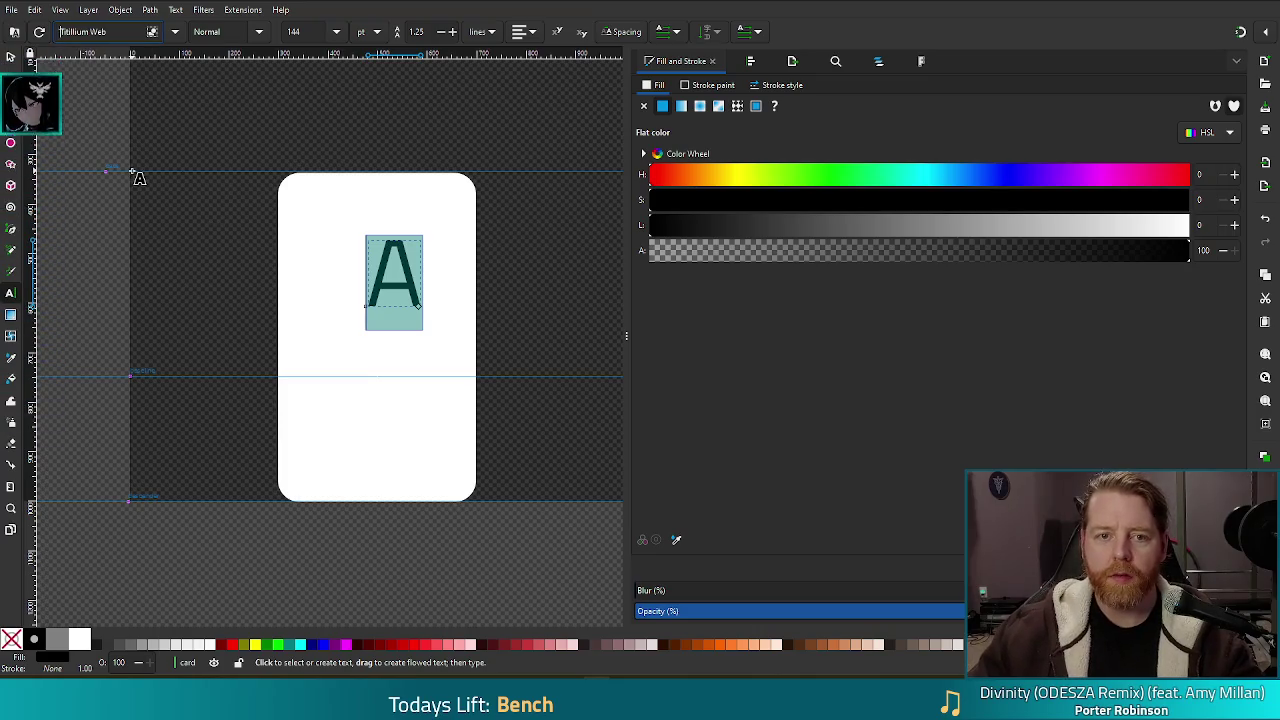
Step: Retype the character as a capital A and drag it down on the card
type("s")
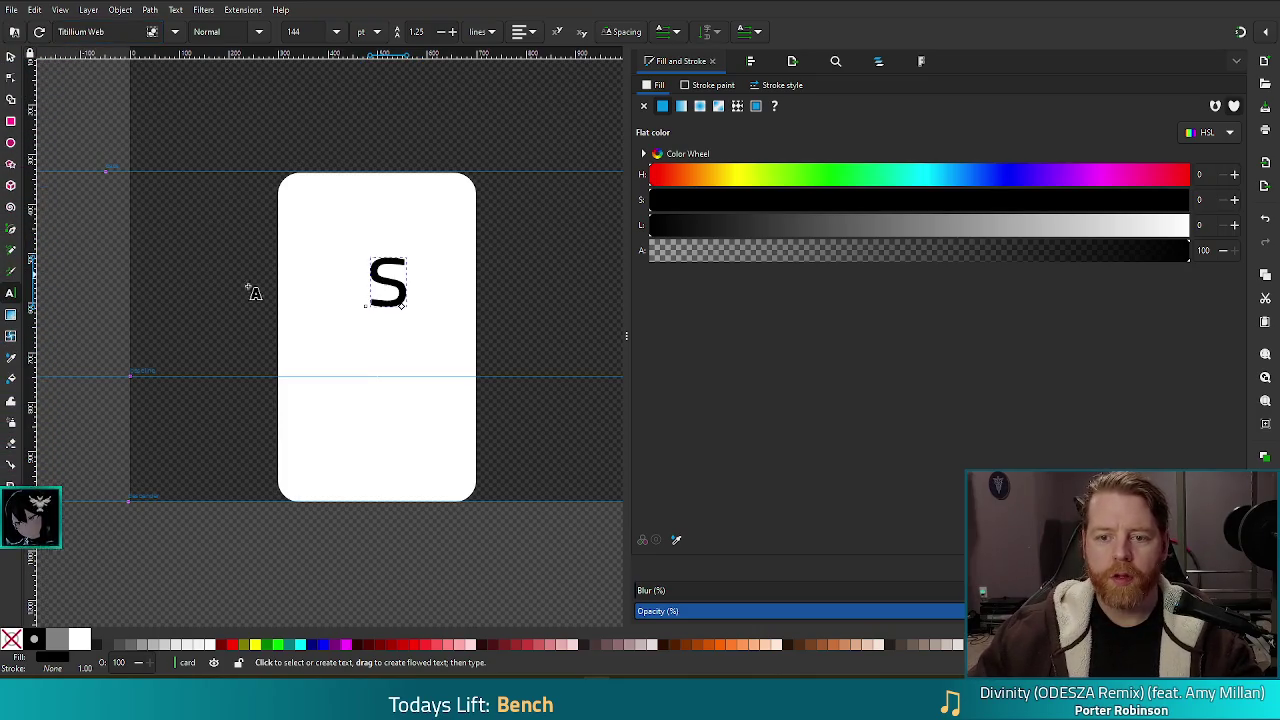
key("BackSpace")
type("A")
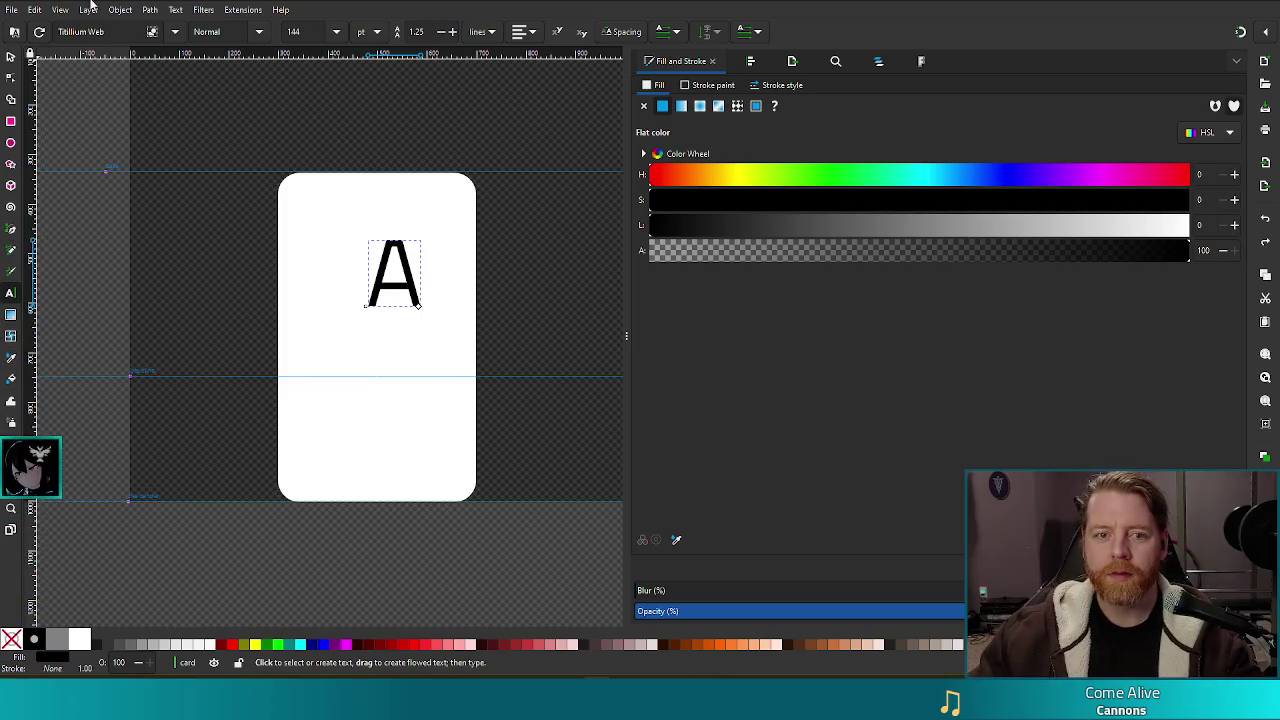
left_click(10, 57)
left_click_drag(376, 284, 376, 336)
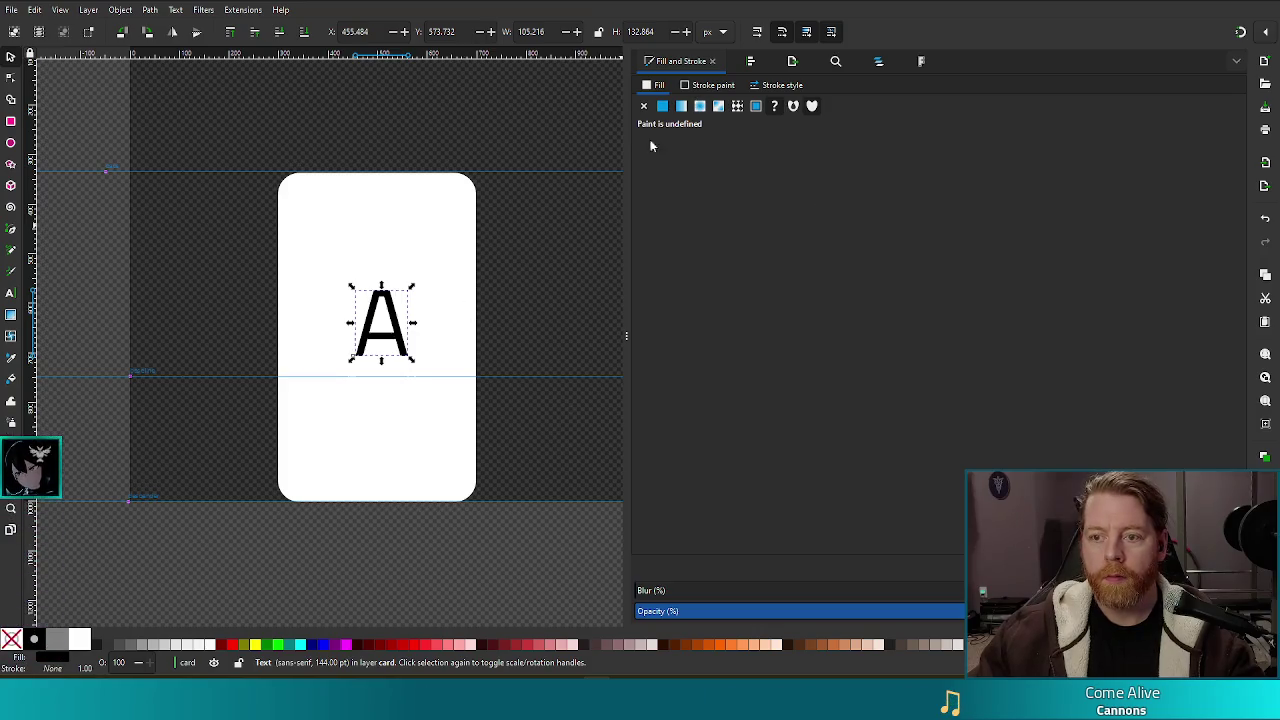
Step: Centre the A on the card with Align and Distribute, nudge the pair down, and reselect the A
left_click(350, 277, "shift")
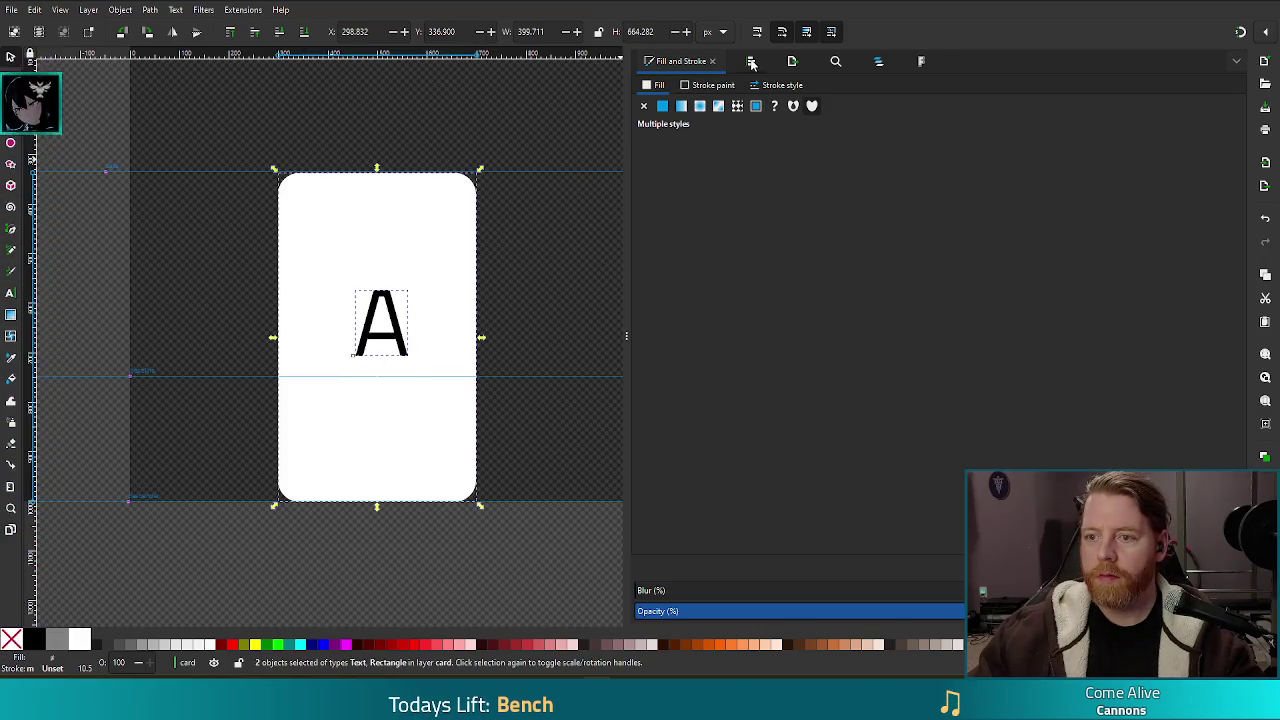
key("ctrl+shift+a")
left_click(699, 188)
left_click(701, 212)
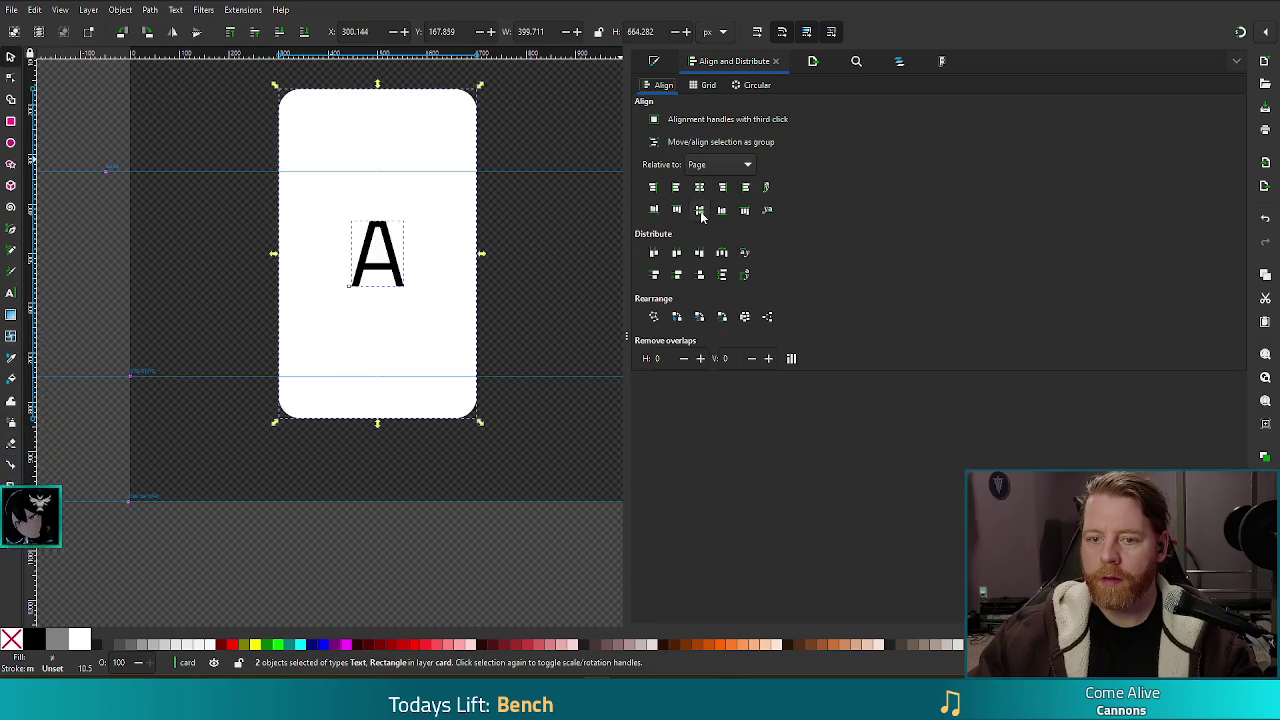
left_click_drag(391, 133, 404, 213)
key("ctrl+z")
key("Down")
key("Down")
key("Down")
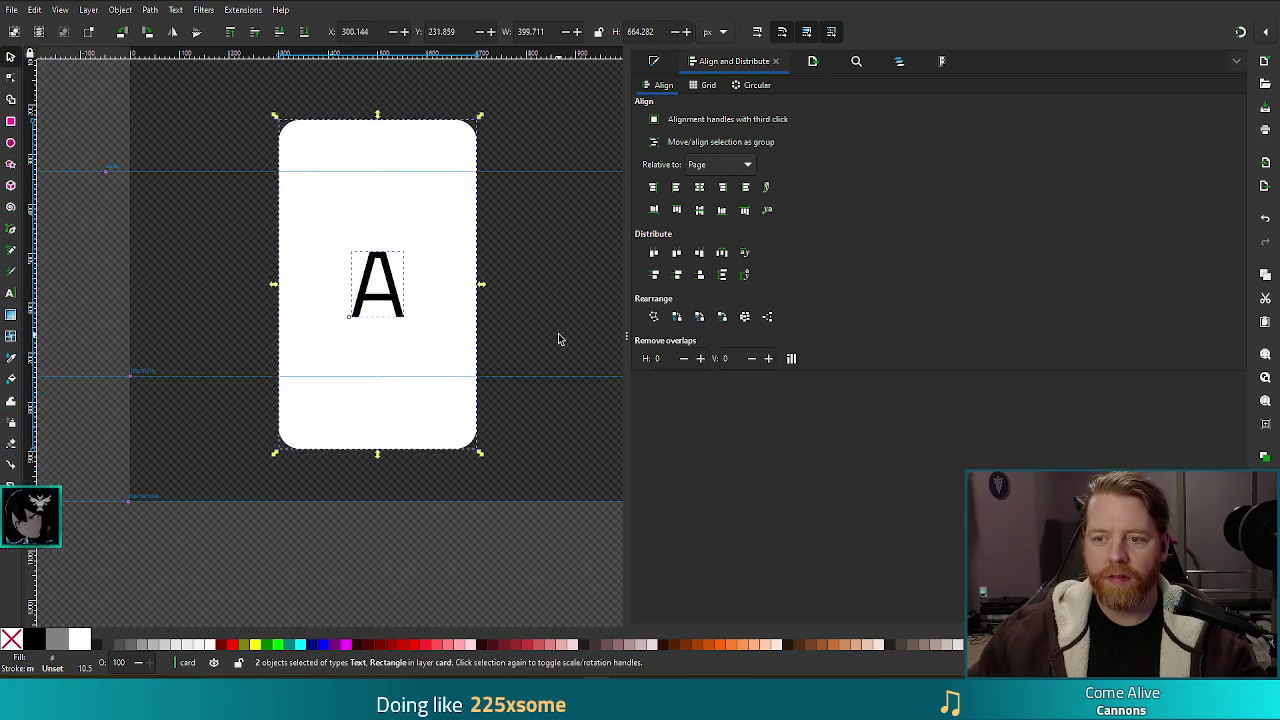
key("Down")
key("Down")
key("Down")
key("Down")
key("Down")
key("Down")
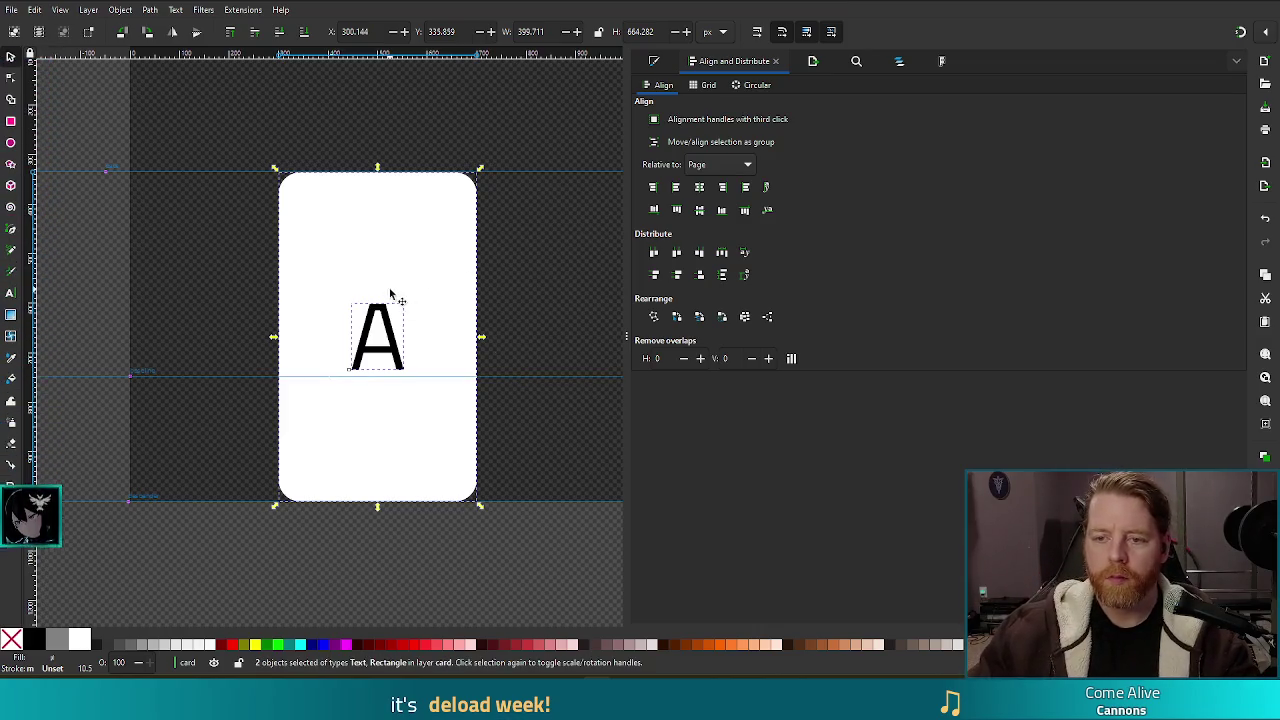
left_click(390, 350)
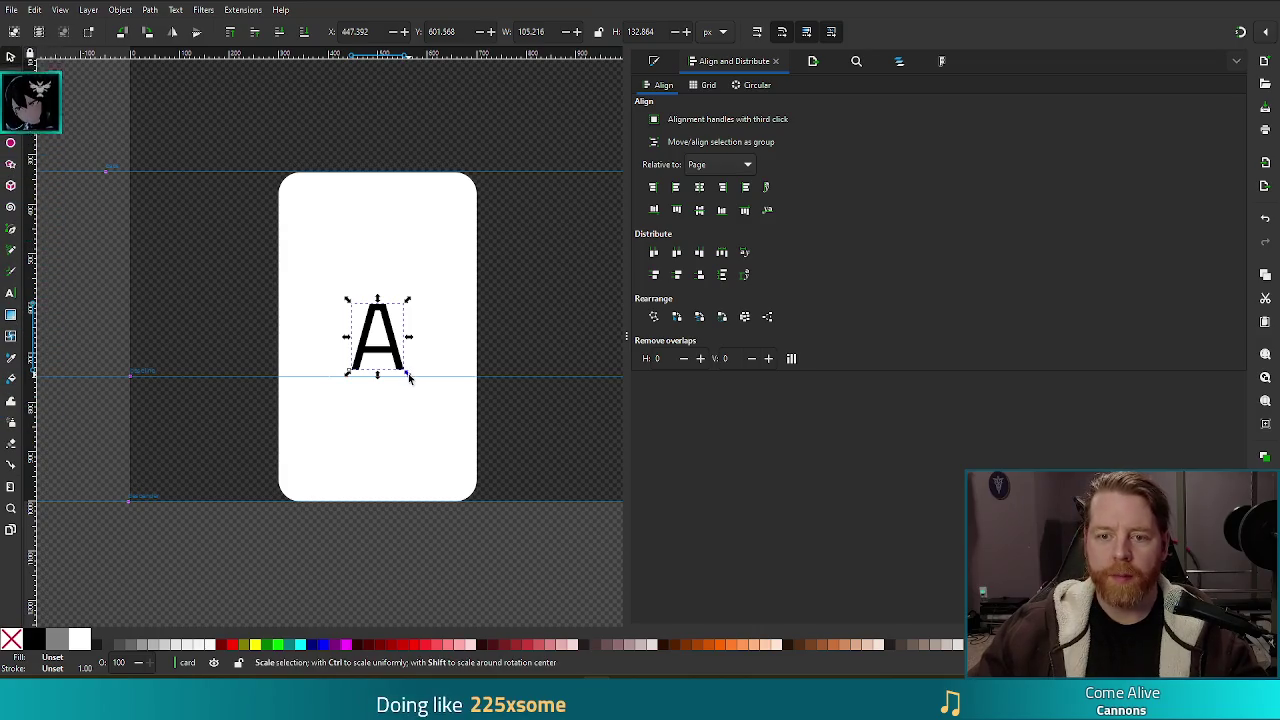
left_click_drag(413, 386, 422, 403)
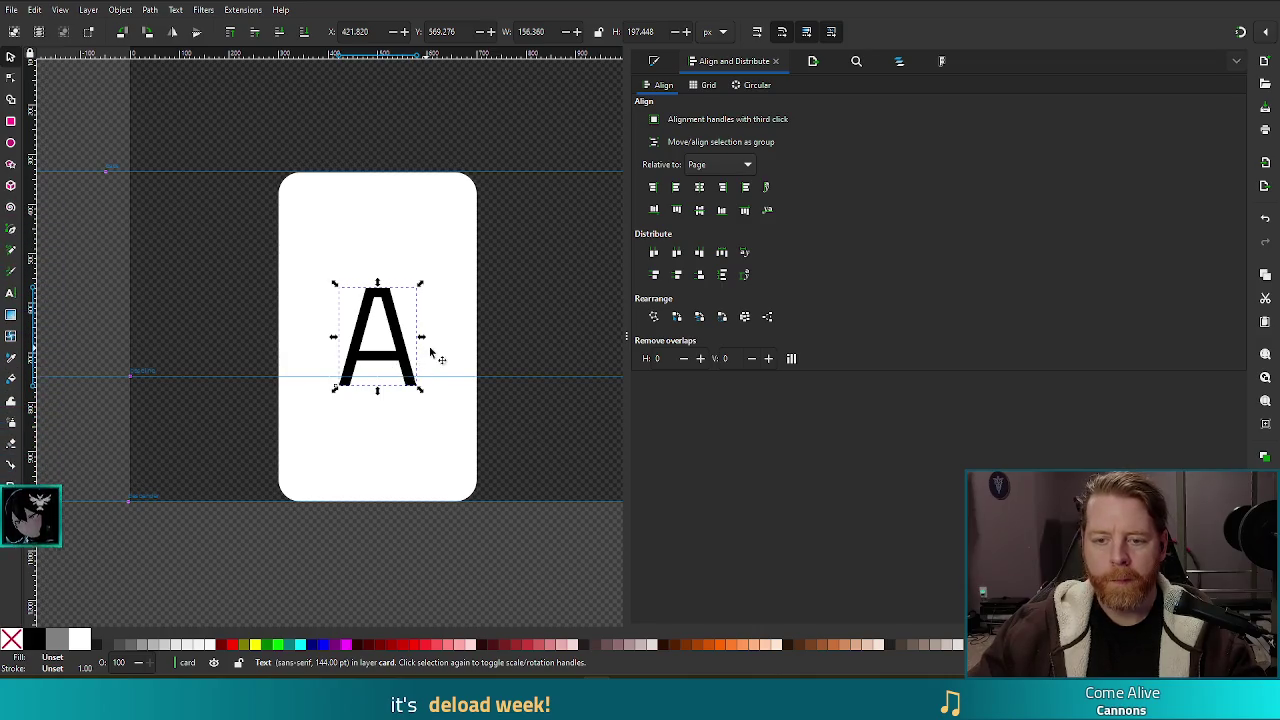
key("ctrl+v")
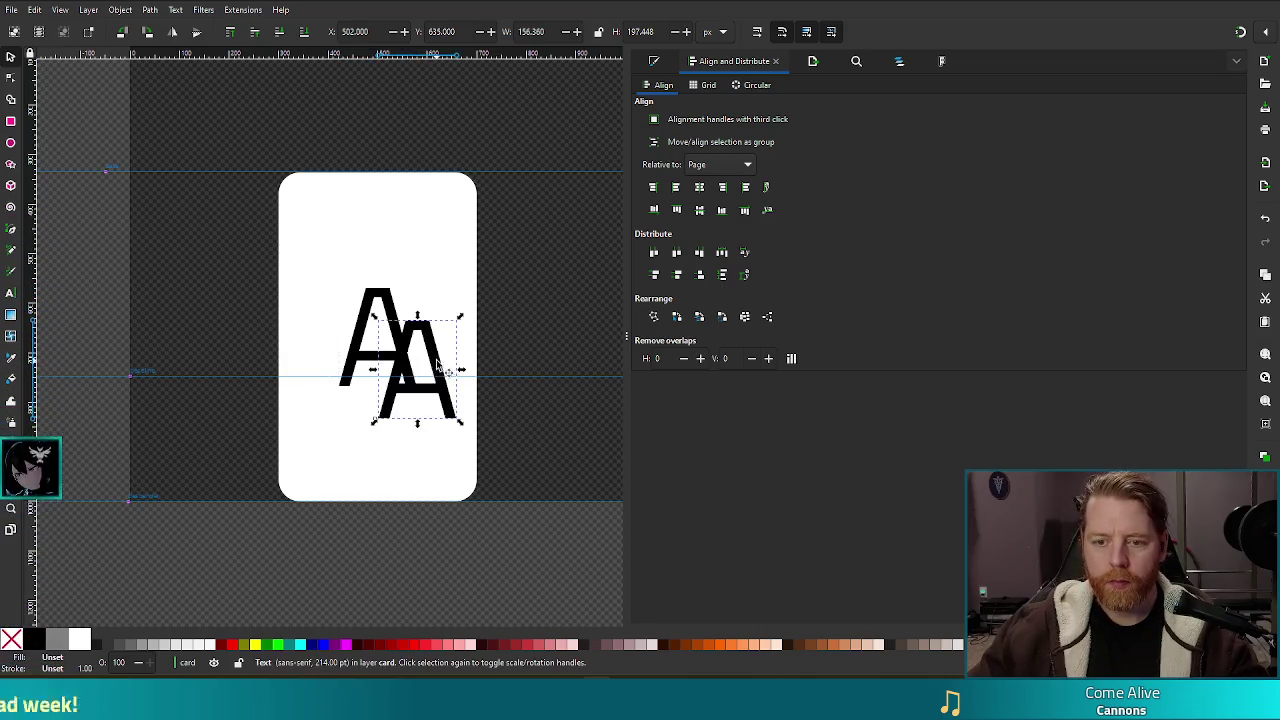
mouse_move(450, 400)
left_mouse_down()
mouse_move(468, 496)
mouse_move(315, 209)
left_mouse_up()
key("ctrl+c")
key("ctrl+v")
left_click(414, 278)
mouse_move(432, 259)
left_mouse_down()
mouse_move(437, 291)
mouse_move(423, 288)
mouse_move(460, 475)
left_mouse_up()
left_click(424, 283)
left_click(505, 548)
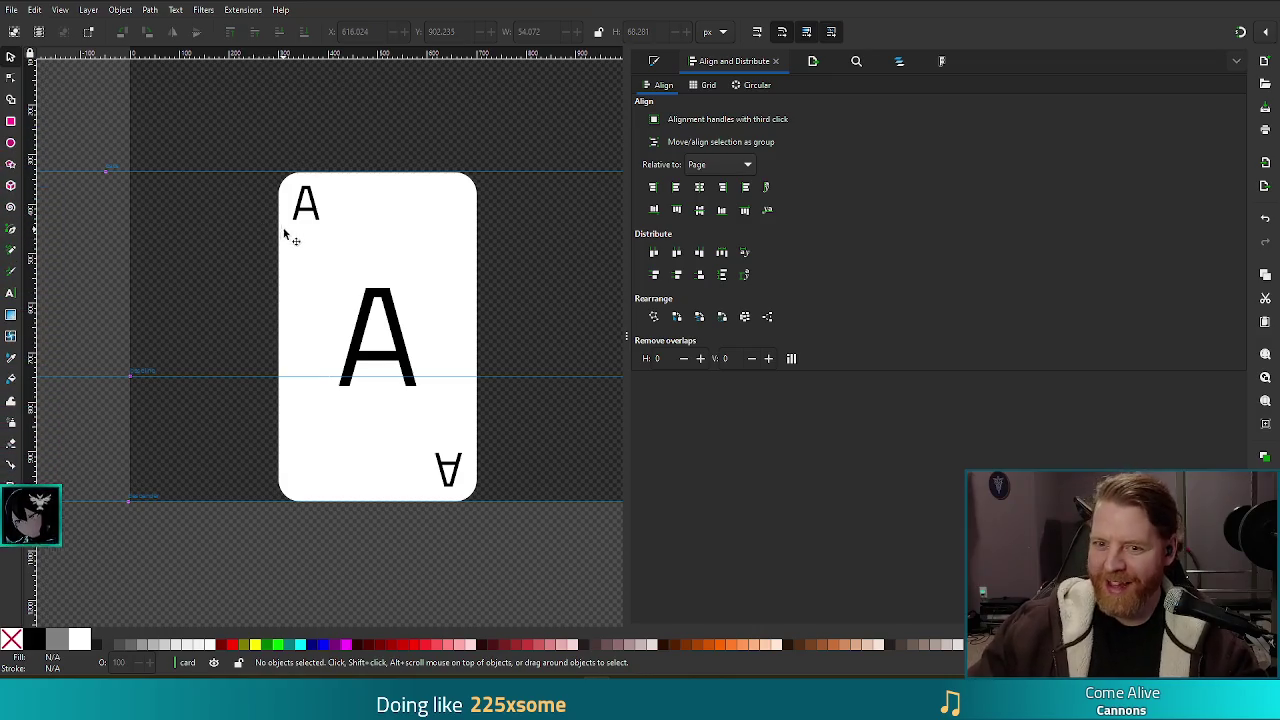
left_click(322, 218)
left_click(325, 549)
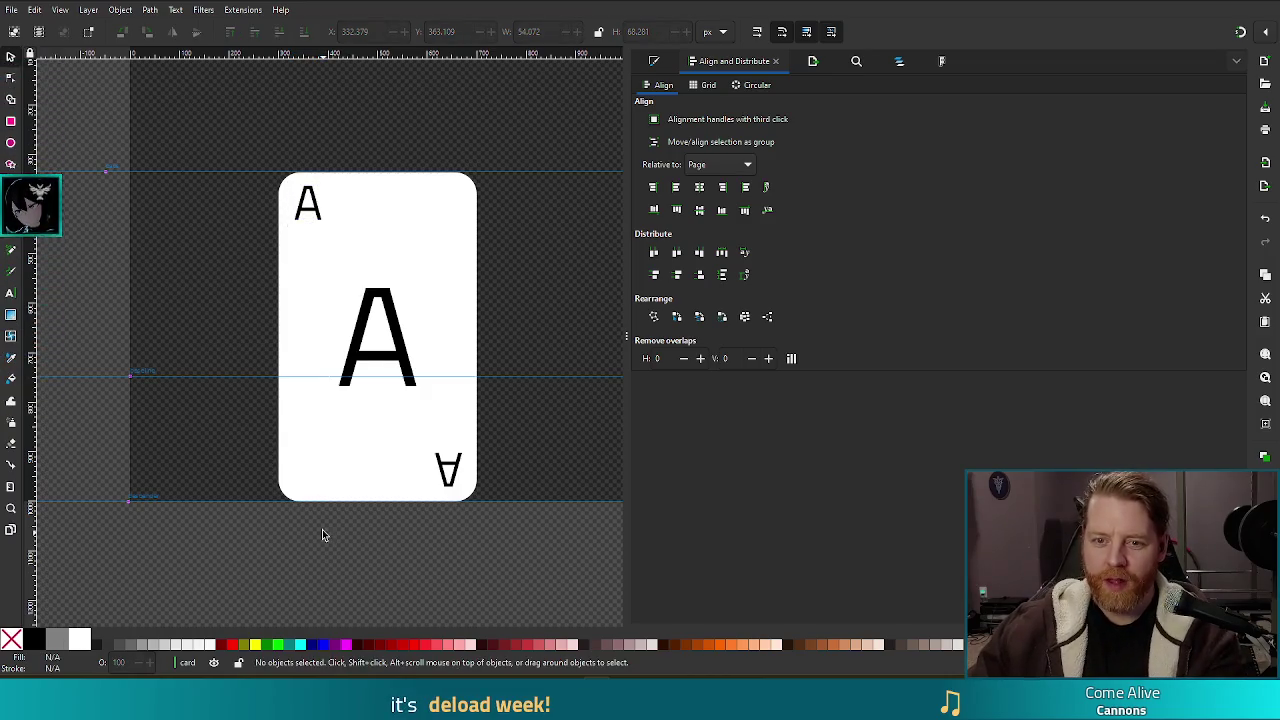
left_click(326, 208)
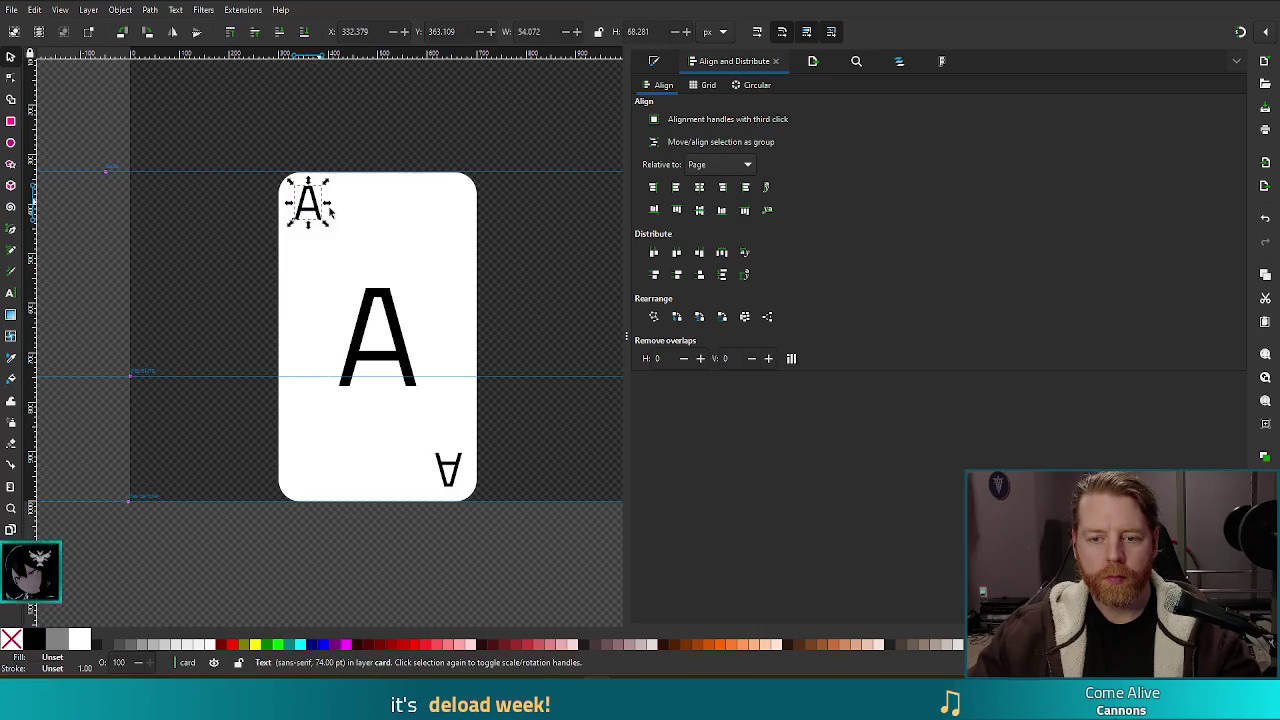
left_click(409, 351, "shift")
left_click(462, 478, "shift")
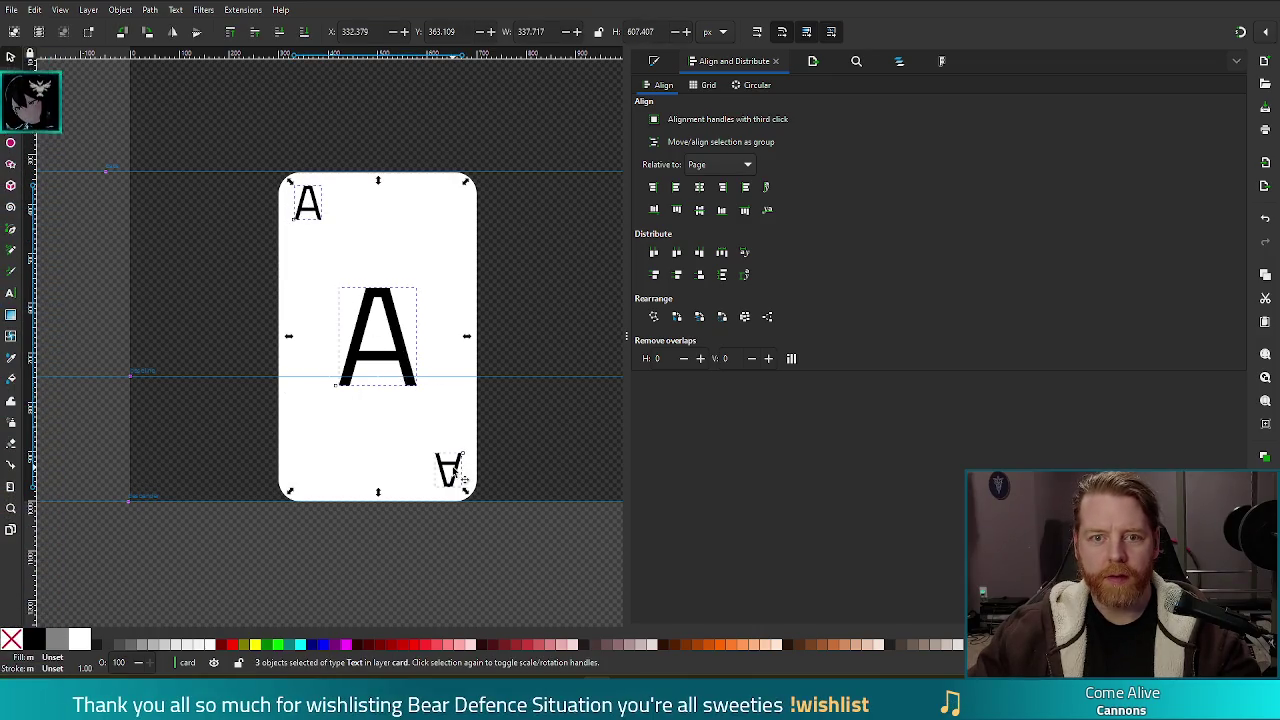
left_click(11, 293)
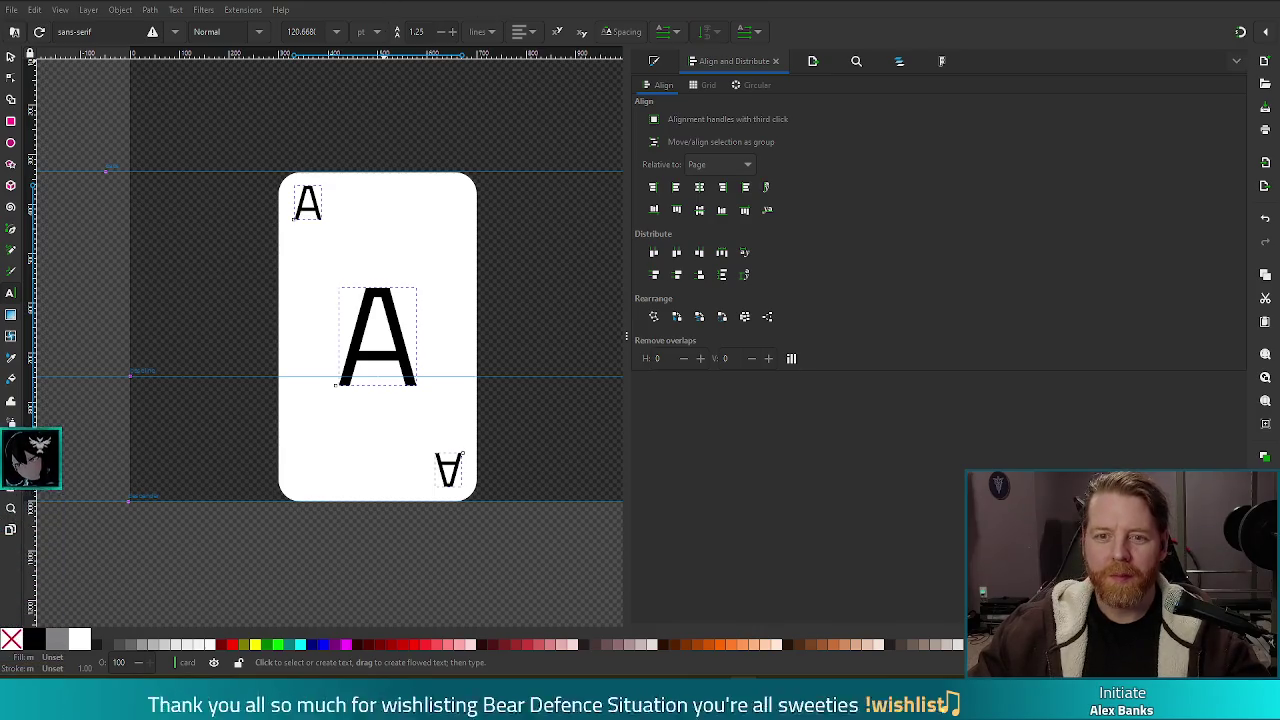
key("s")
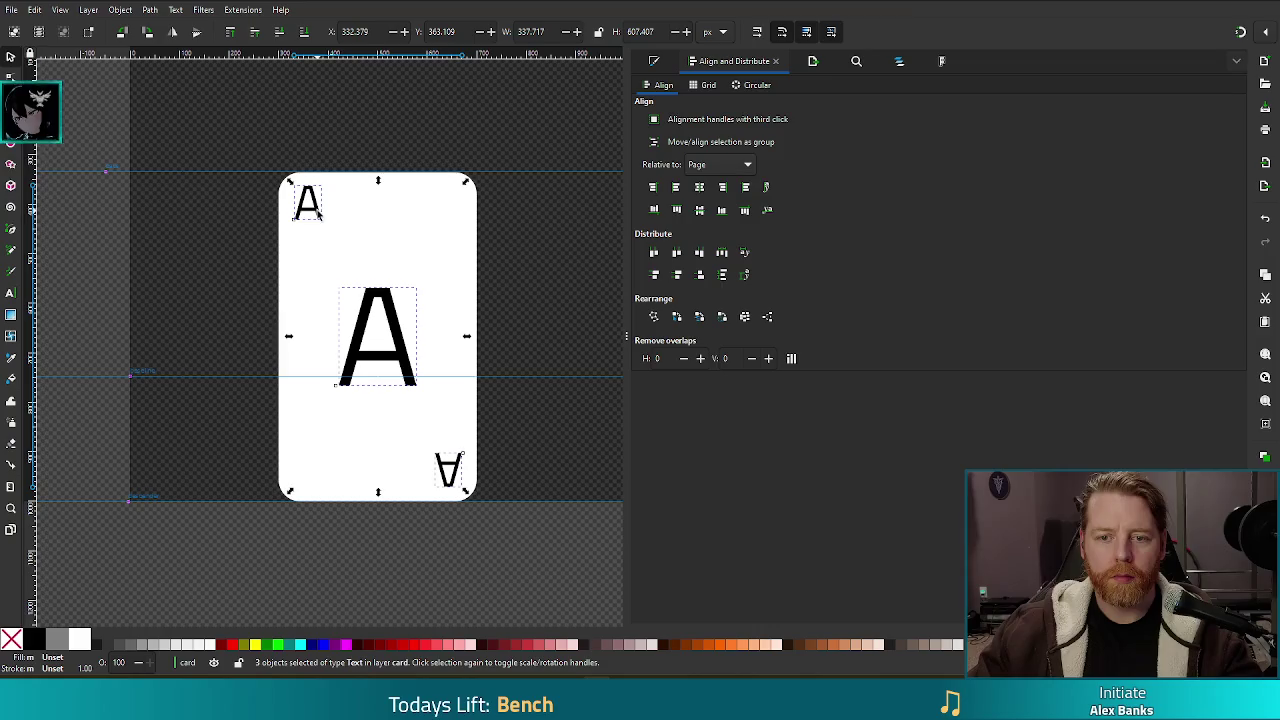
key("Escape")
left_click(318, 213)
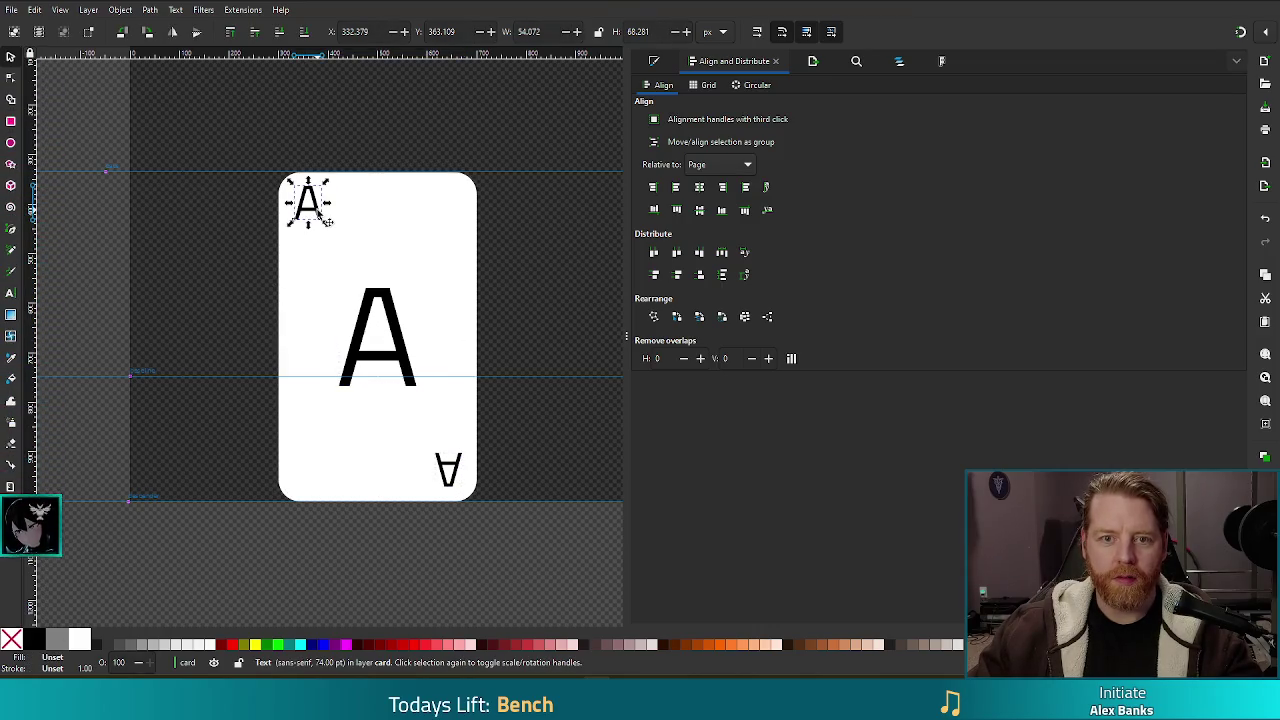
Step: Try Bold and Heavy on the small top-left A, then return it to Normal weight
left_click(10, 292)
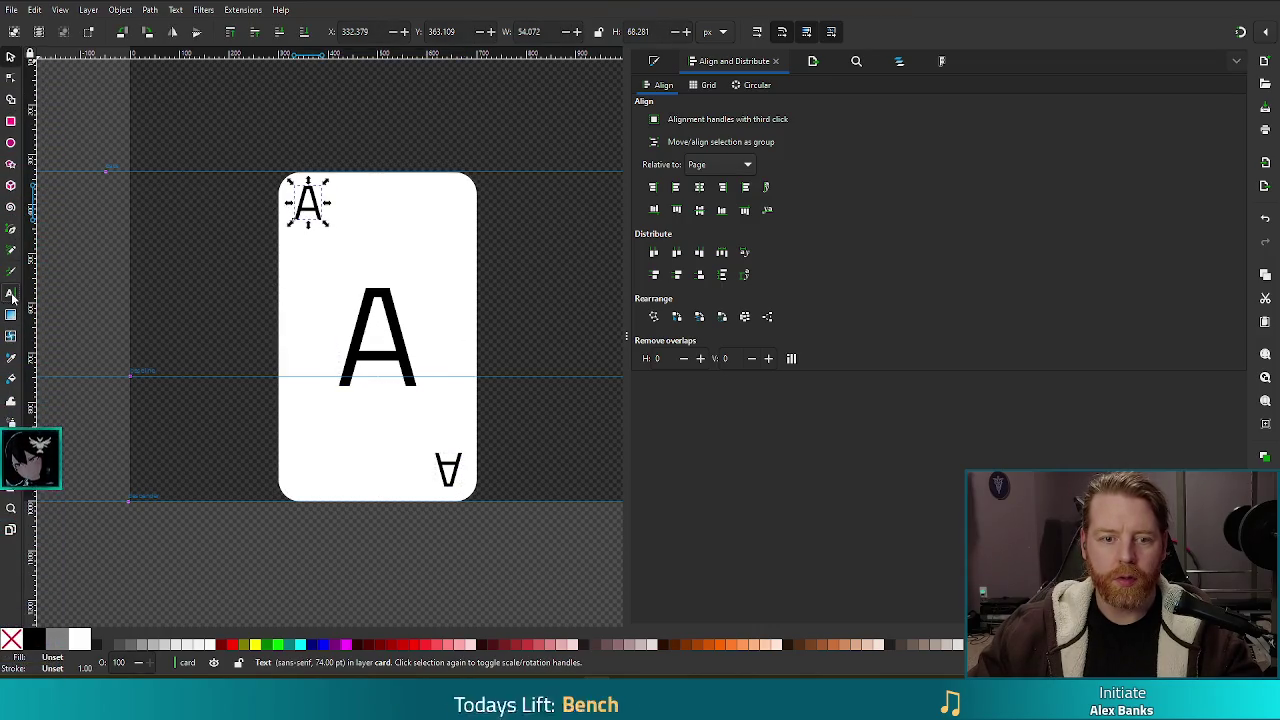
left_click(258, 31)
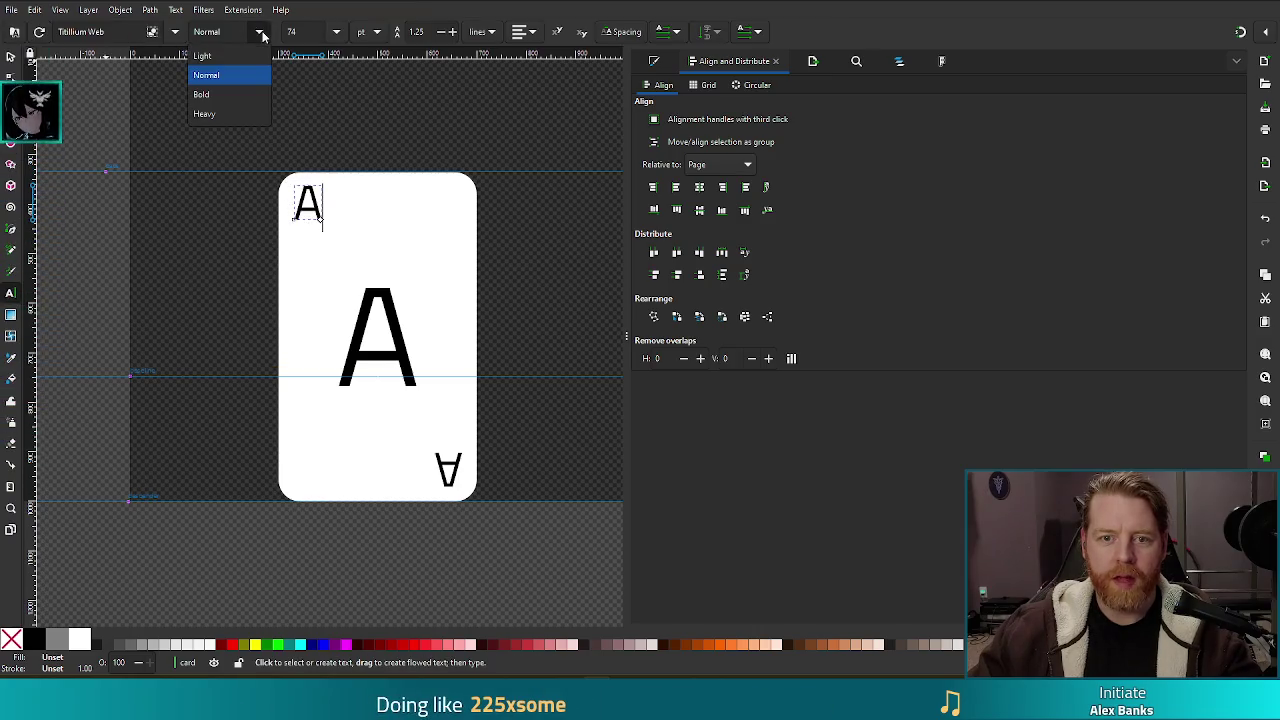
left_click(225, 93)
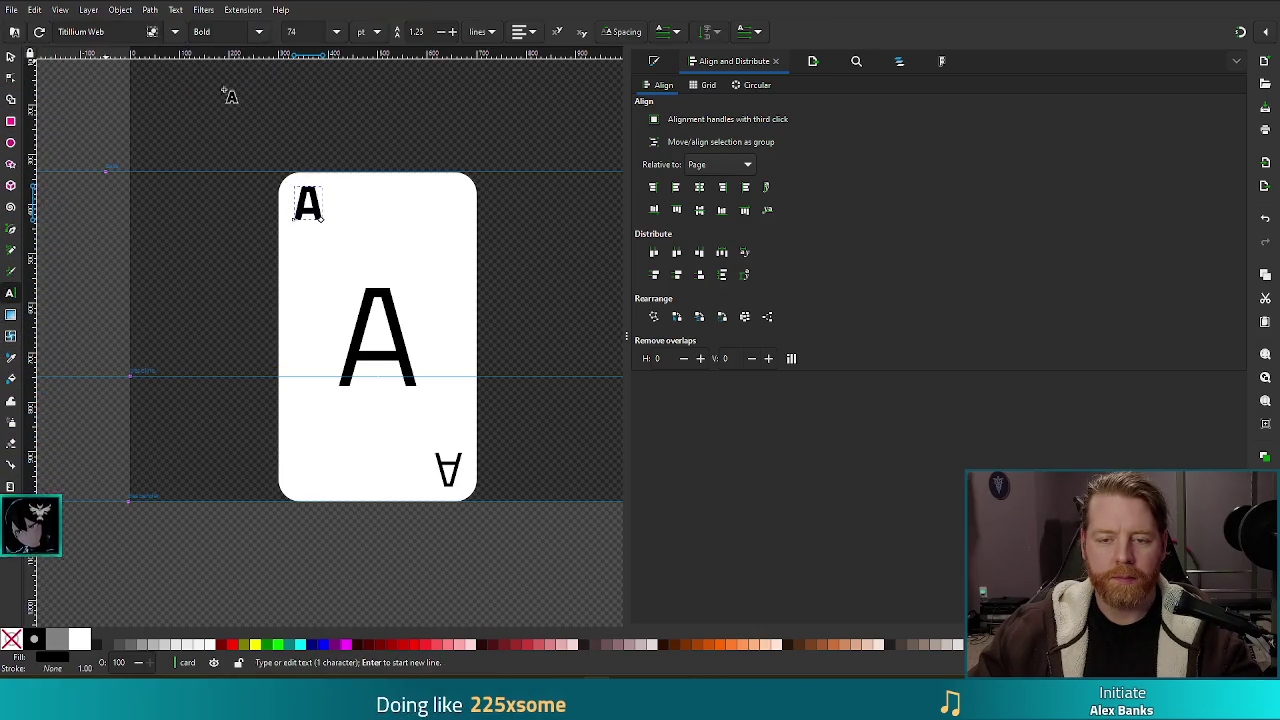
left_click(259, 31)
left_click(222, 115)
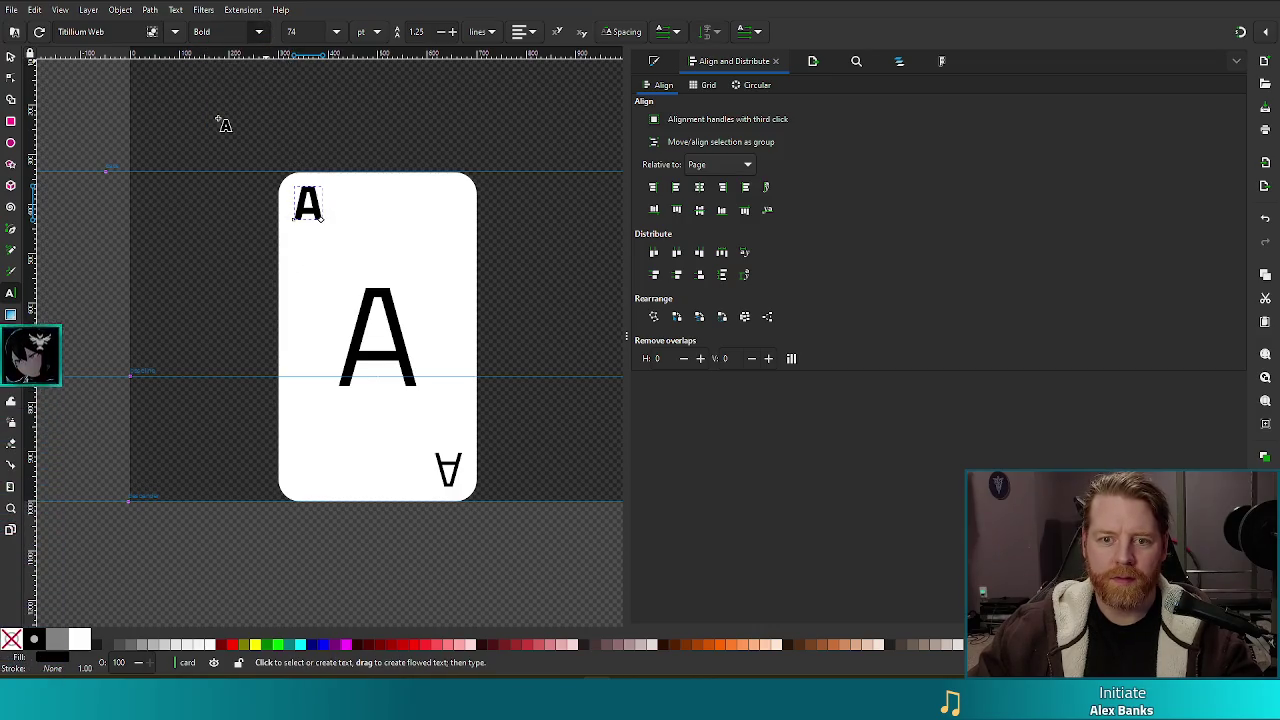
left_click(259, 31)
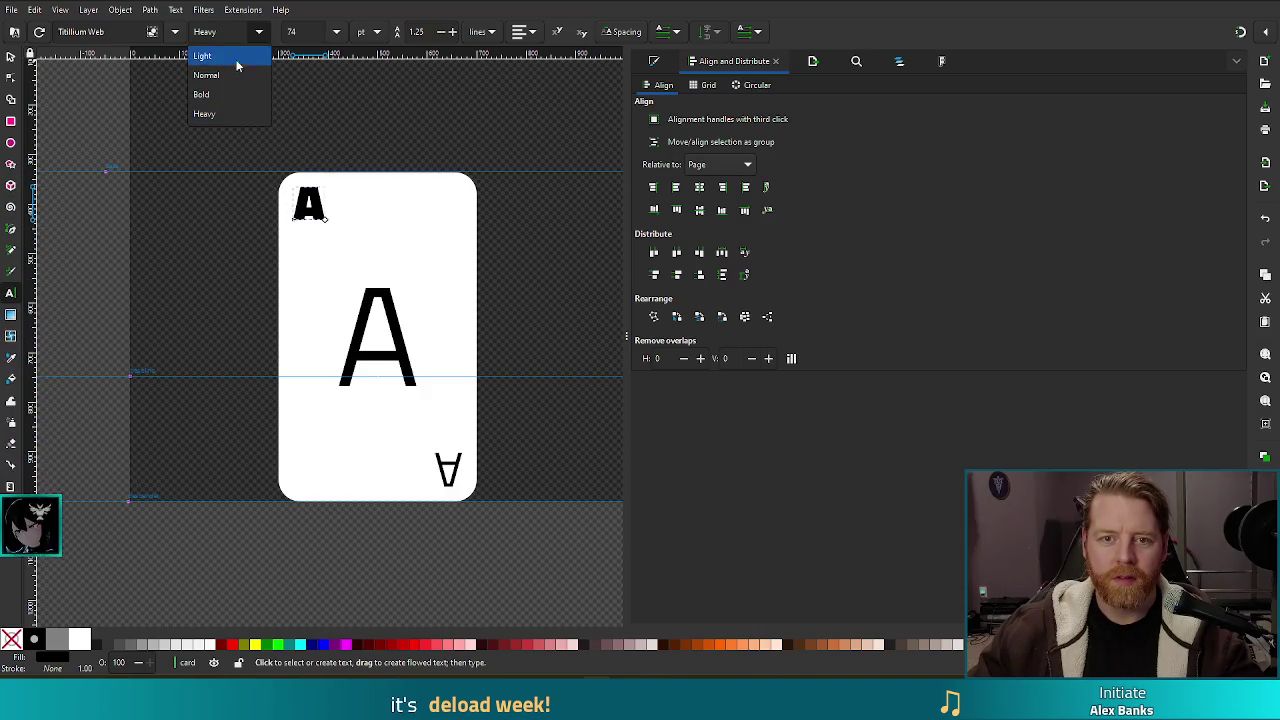
left_click(226, 75)
key("Escape")
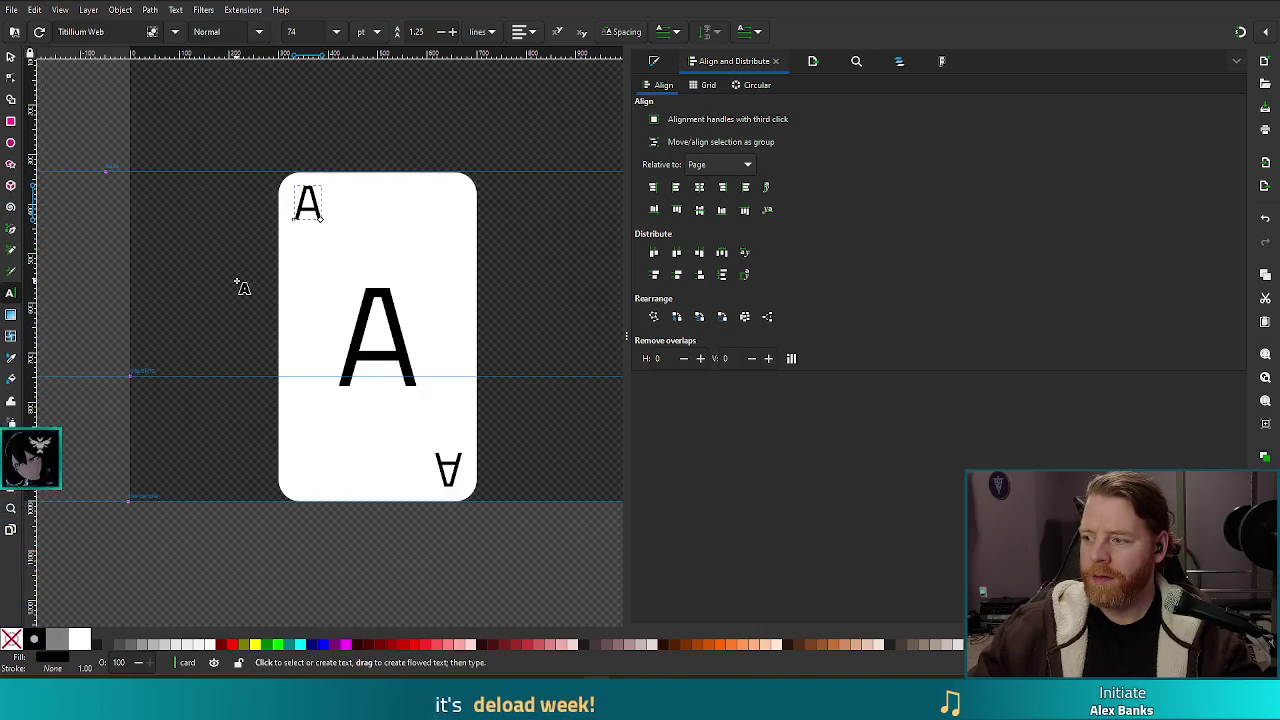
key("s")
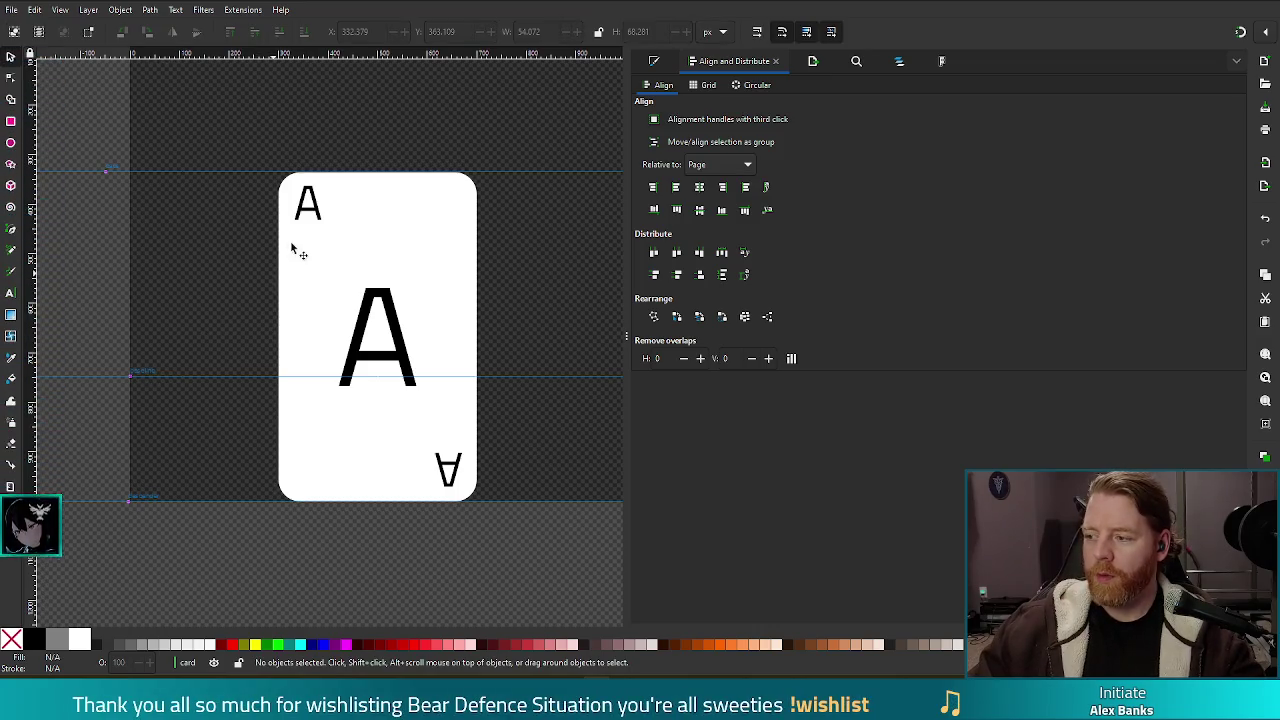
Step: Convert the small top-left A and the upside-down A from text into paths
left_click(316, 207)
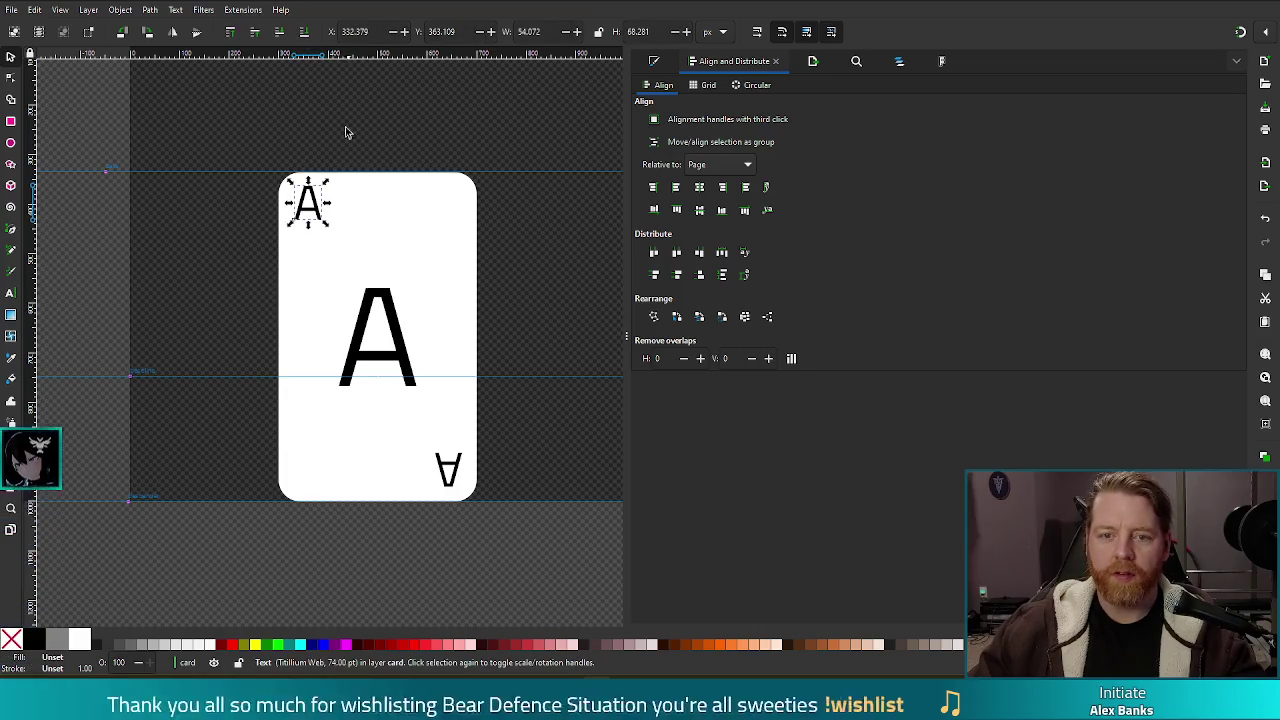
left_click(149, 15)
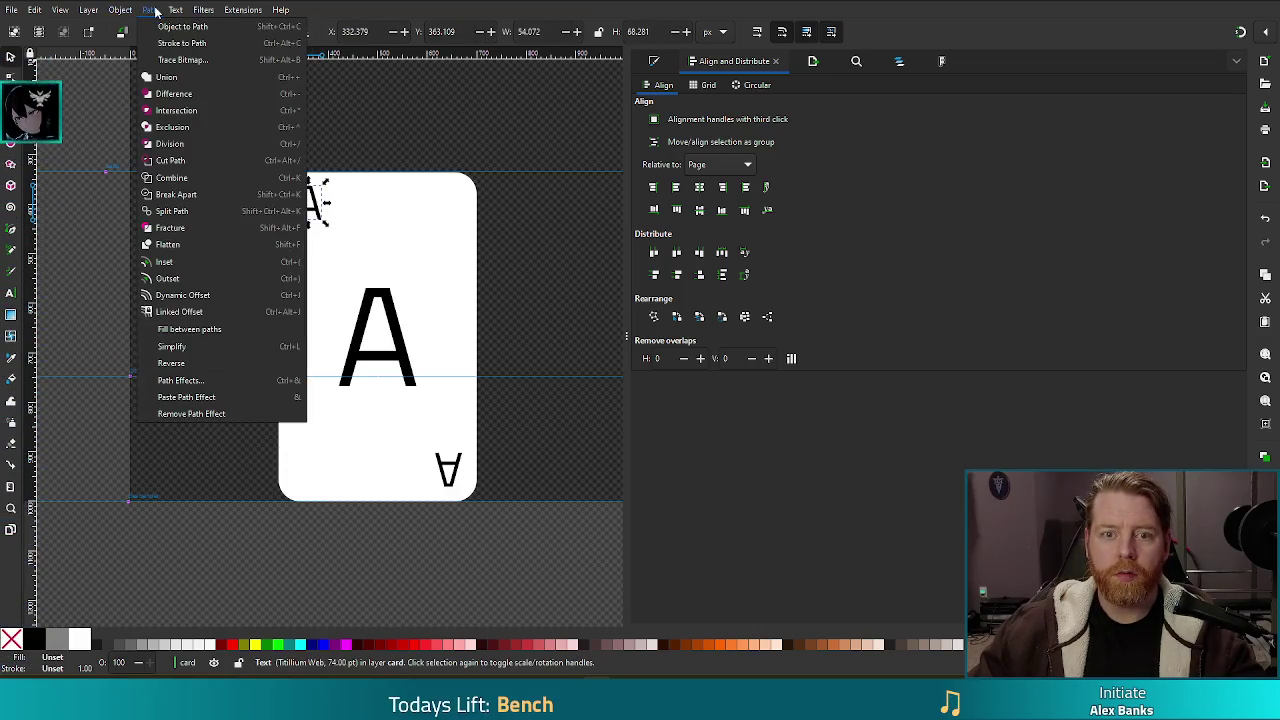
left_click(158, 28)
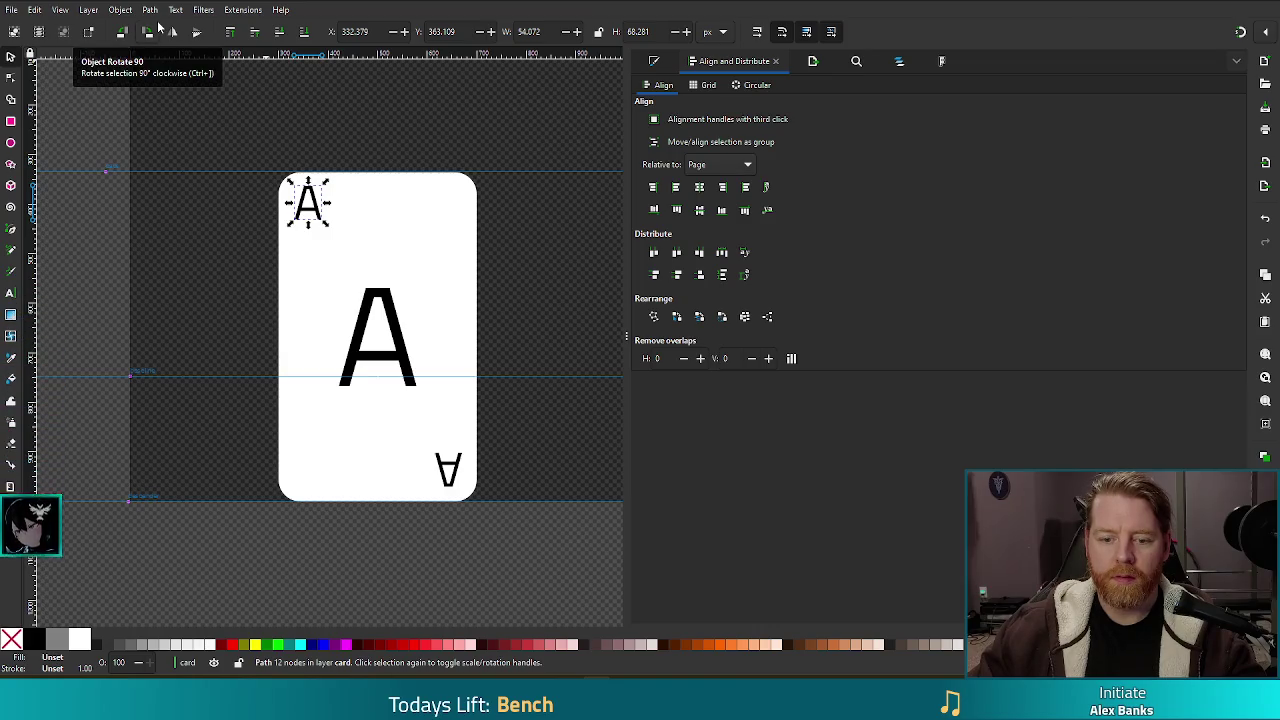
left_click(390, 320)
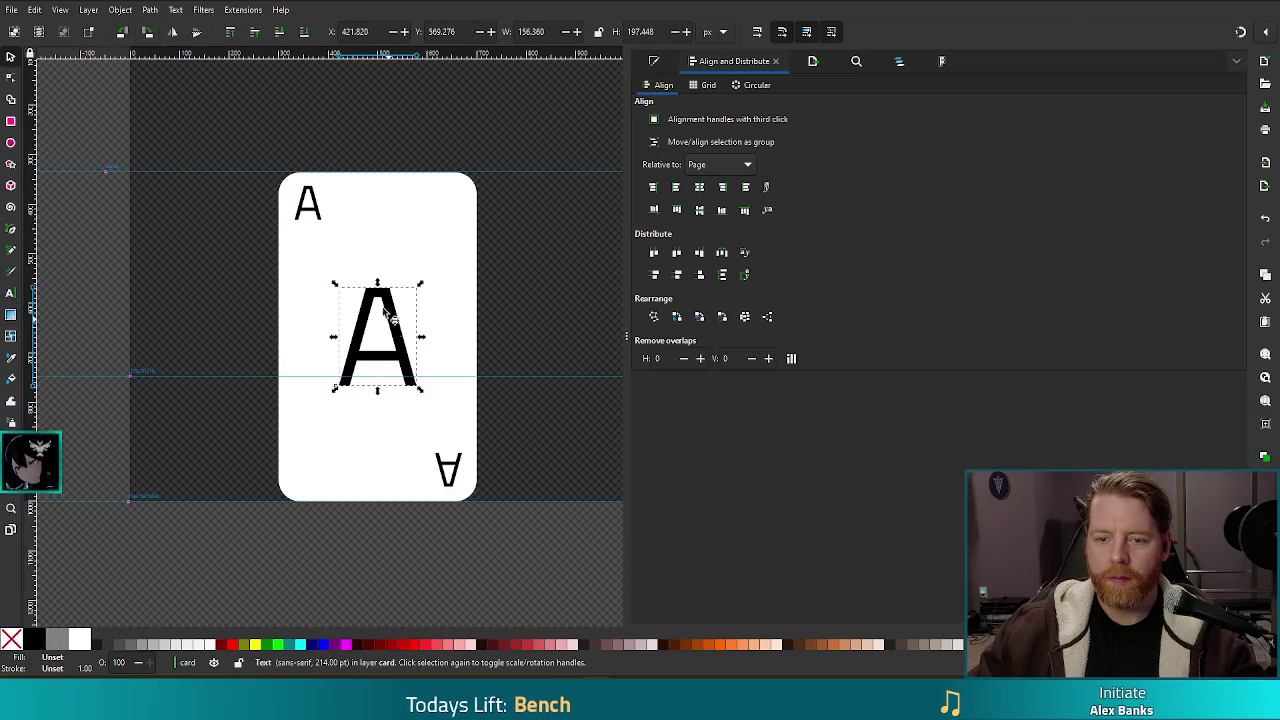
left_click(149, 10)
left_click(165, 27)
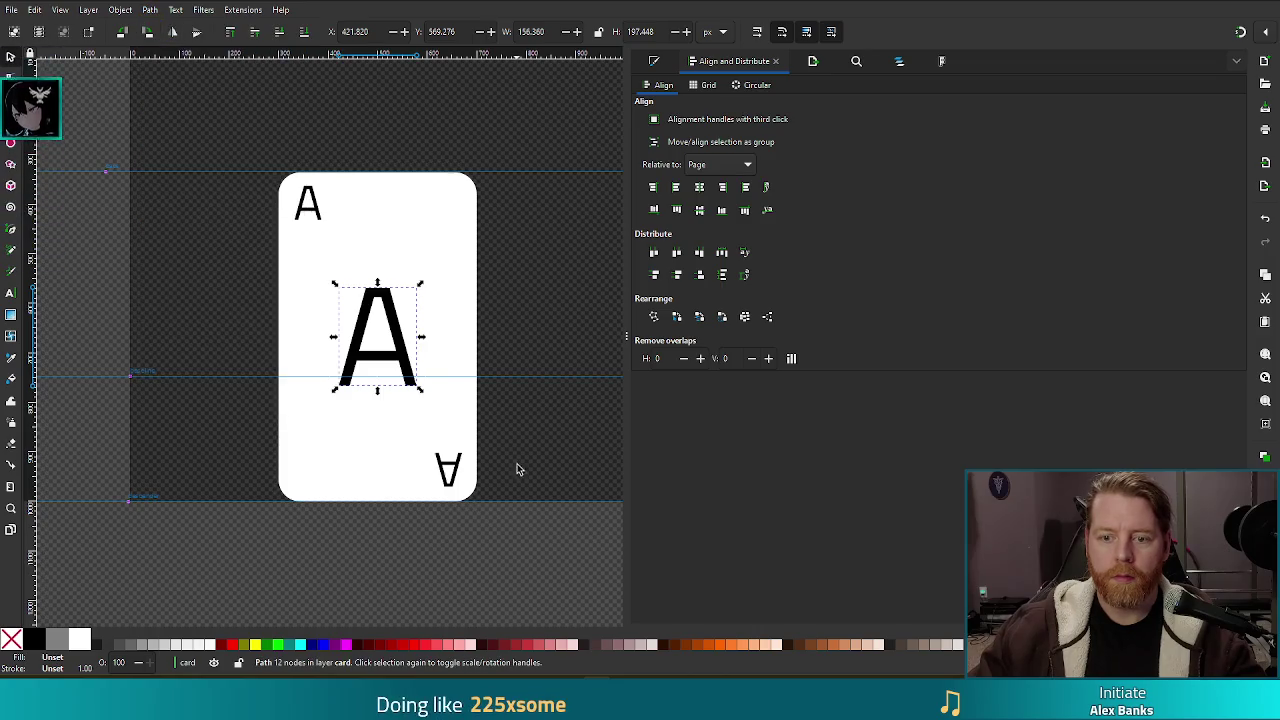
left_click(449, 468)
left_click(149, 10)
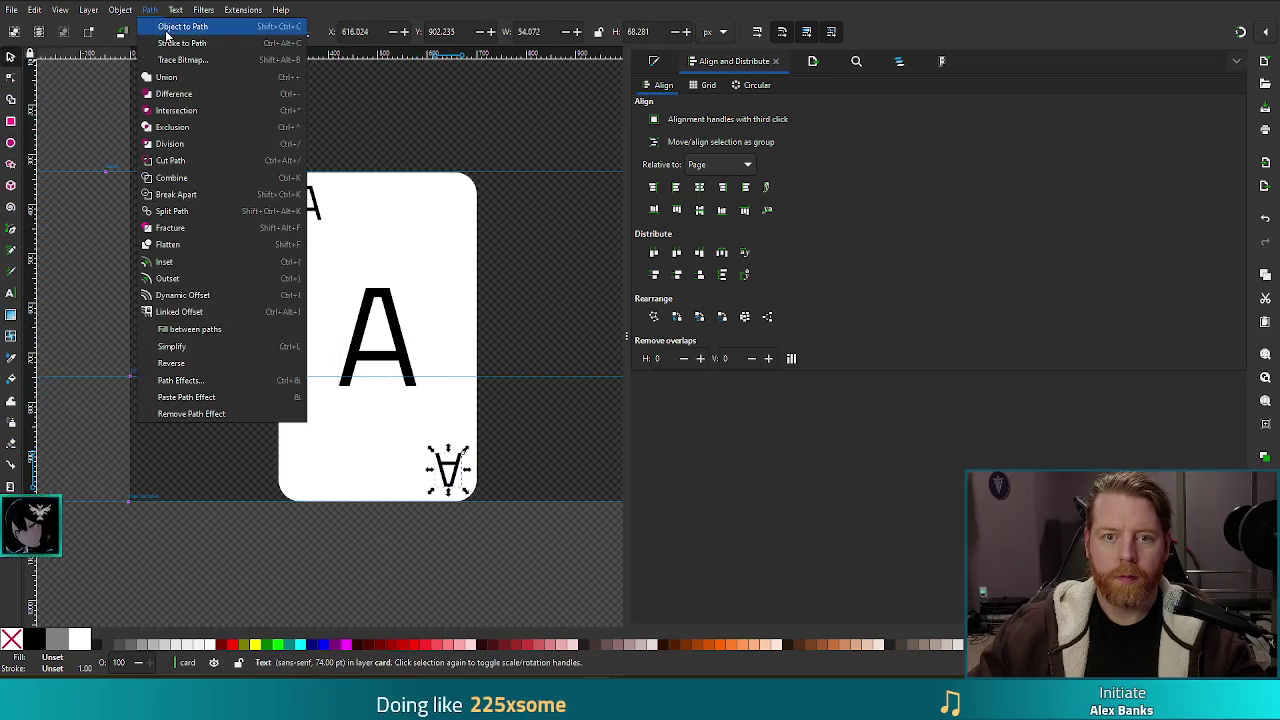
left_click(170, 26)
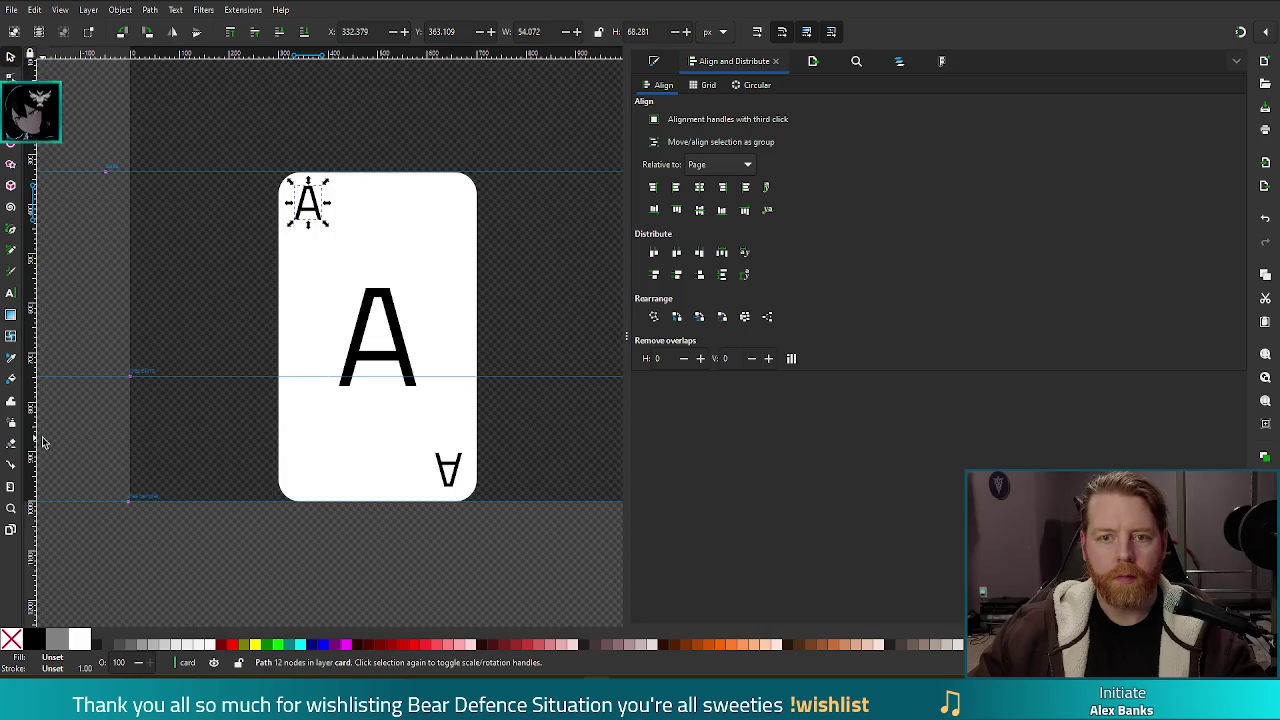
Step: Inspect the small A path's nodes, then select the white card rectangle
key("n")
left_click(187, 290)
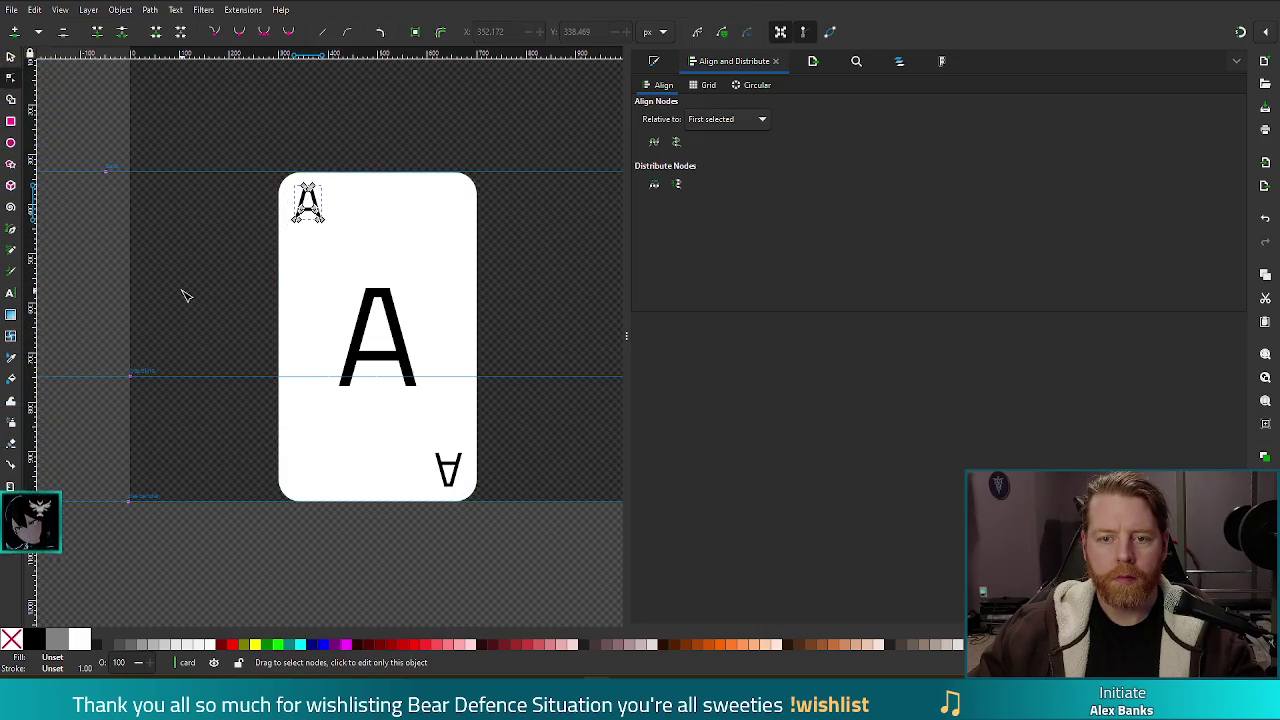
left_click(312, 205)
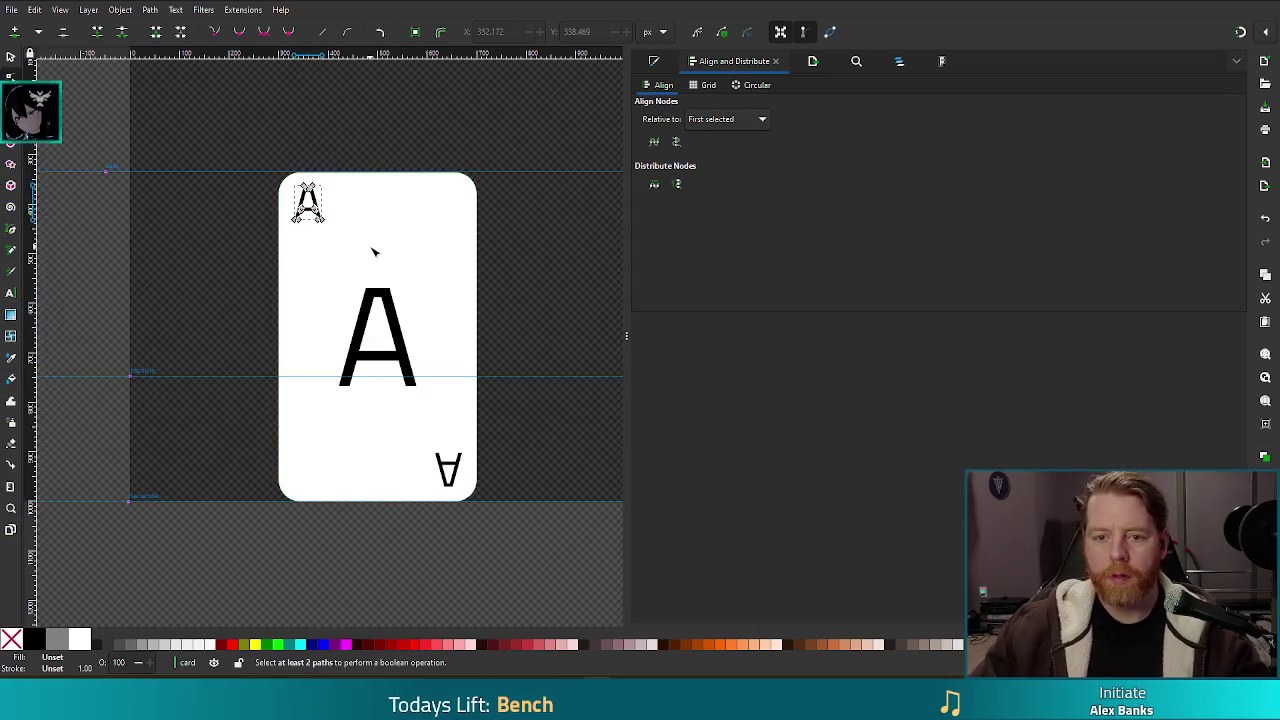
key("s")
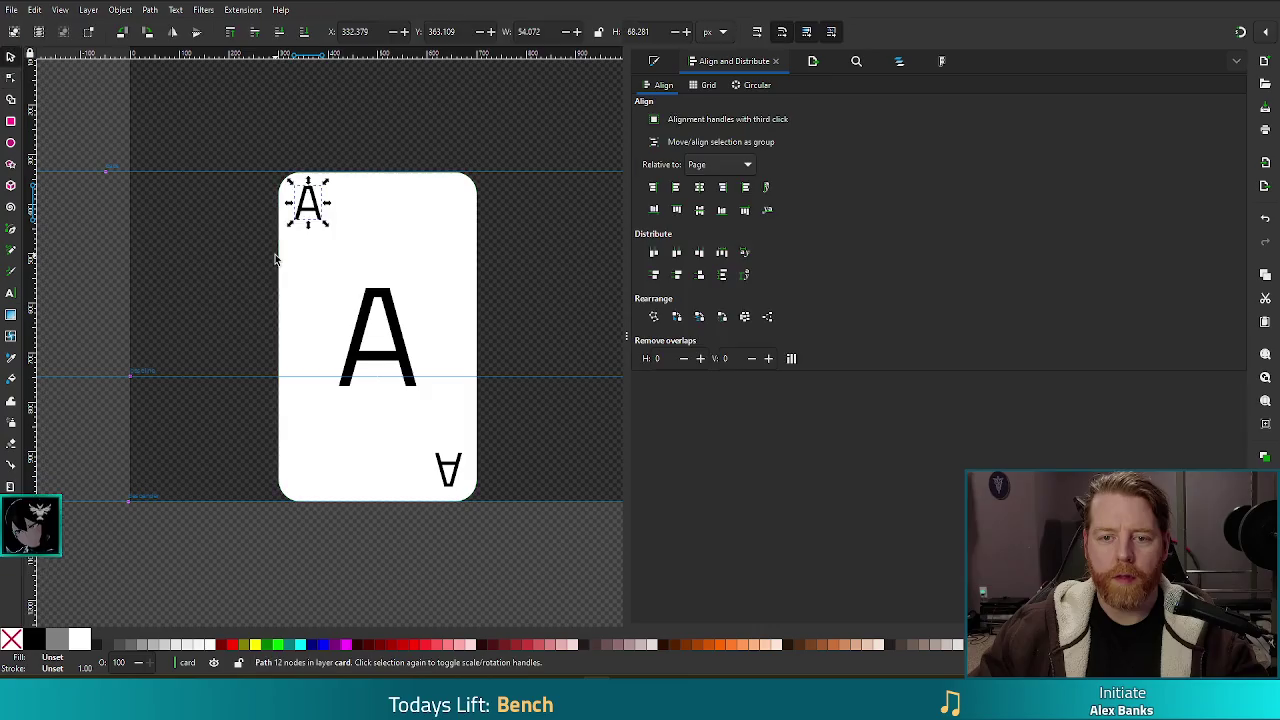
left_click(320, 213)
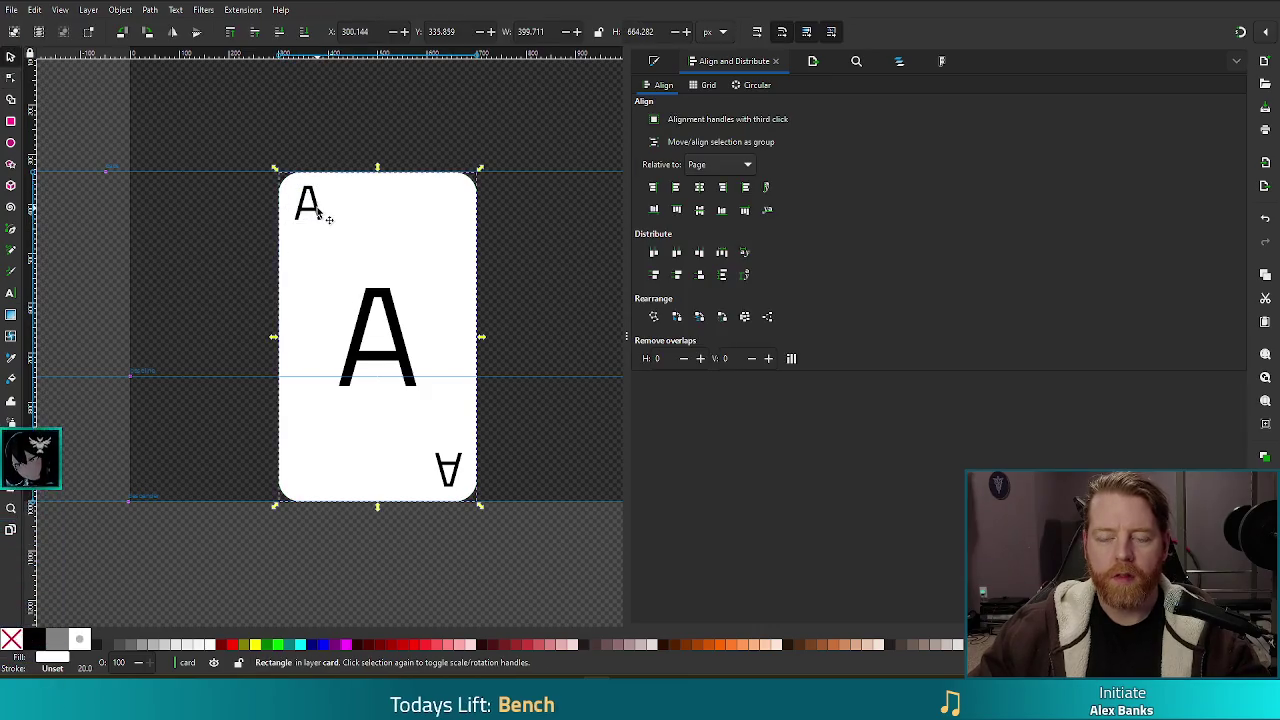
left_click(133, 12)
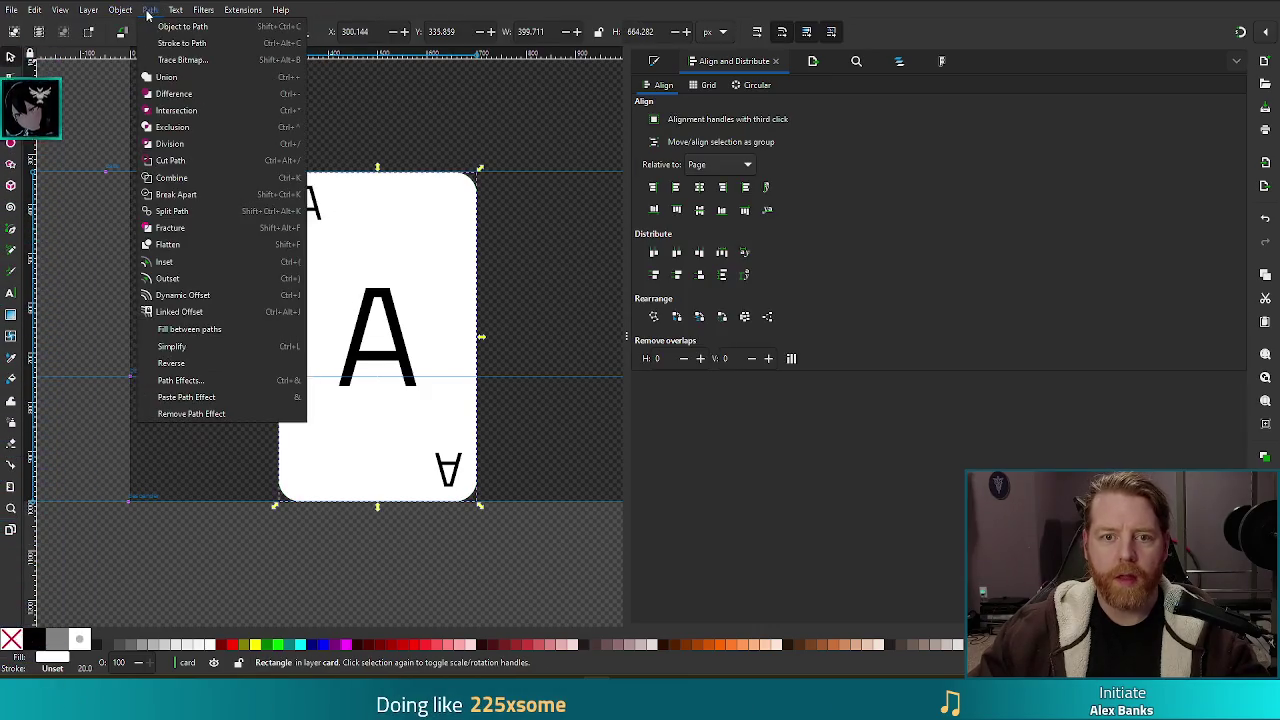
key("Escape")
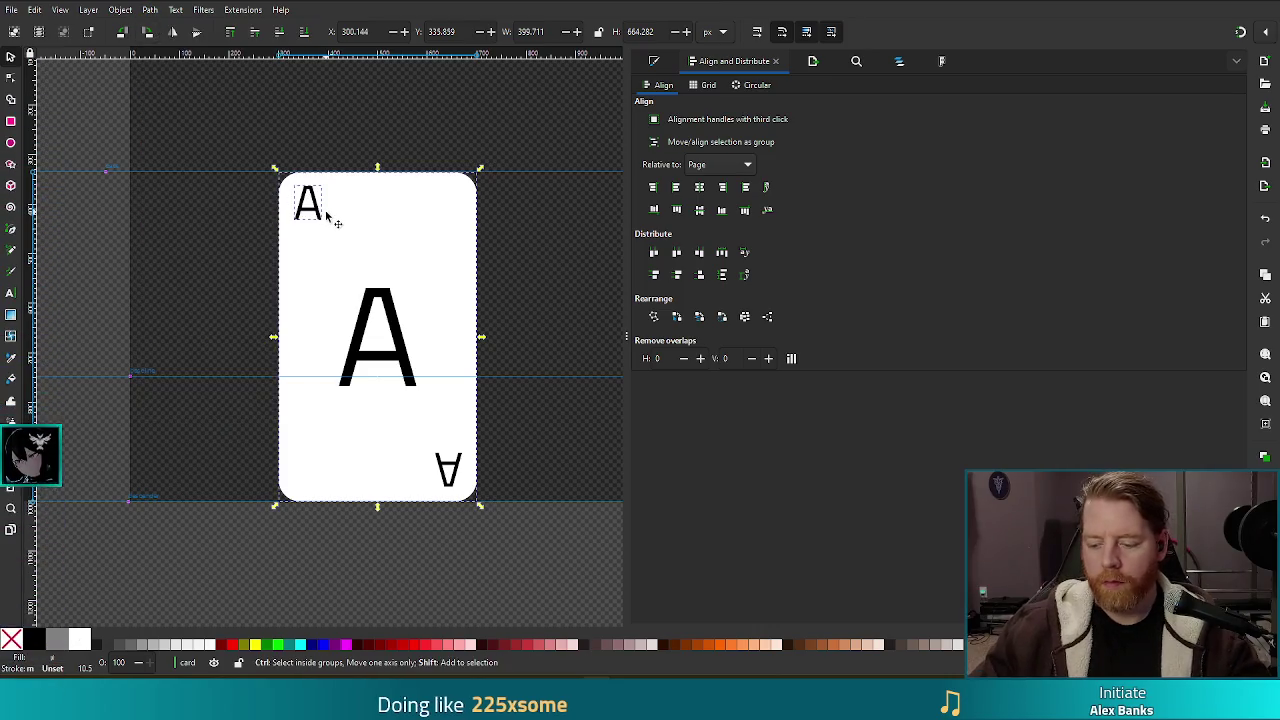
Step: Combine the card and bottom-right A into one path and save the file
left_click(385, 357)
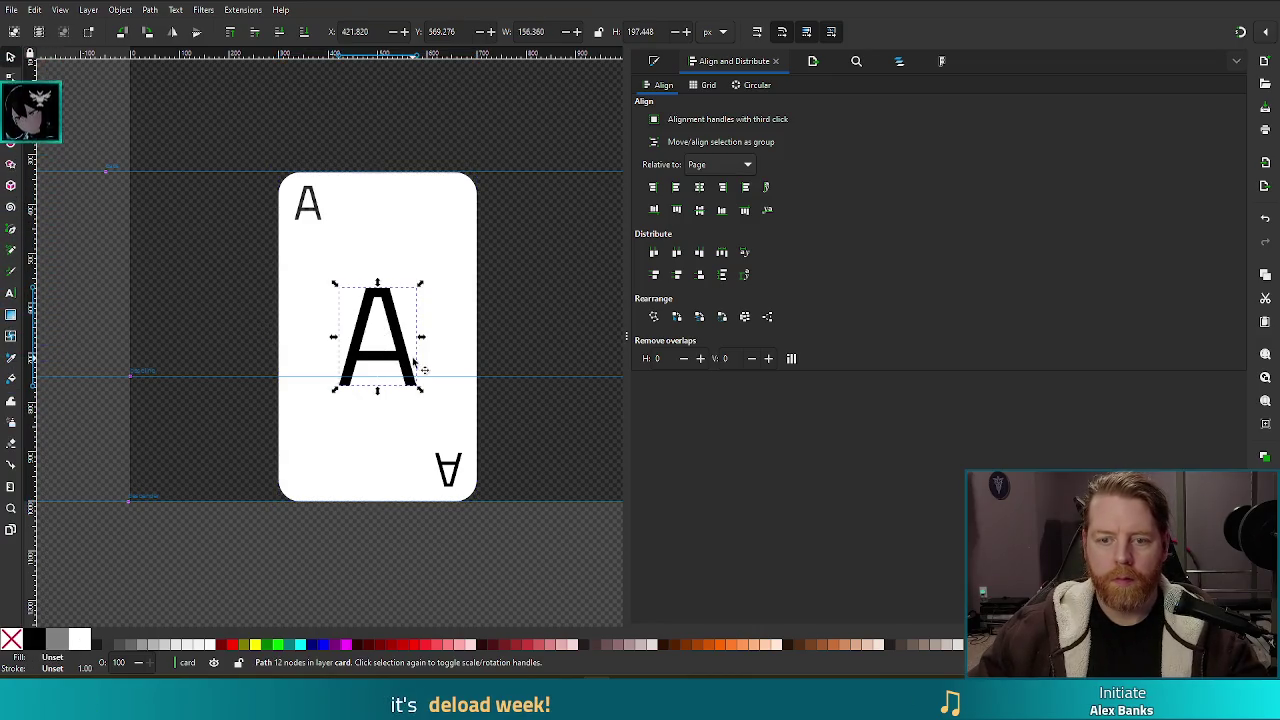
left_click(451, 294, "shift")
left_click(451, 294)
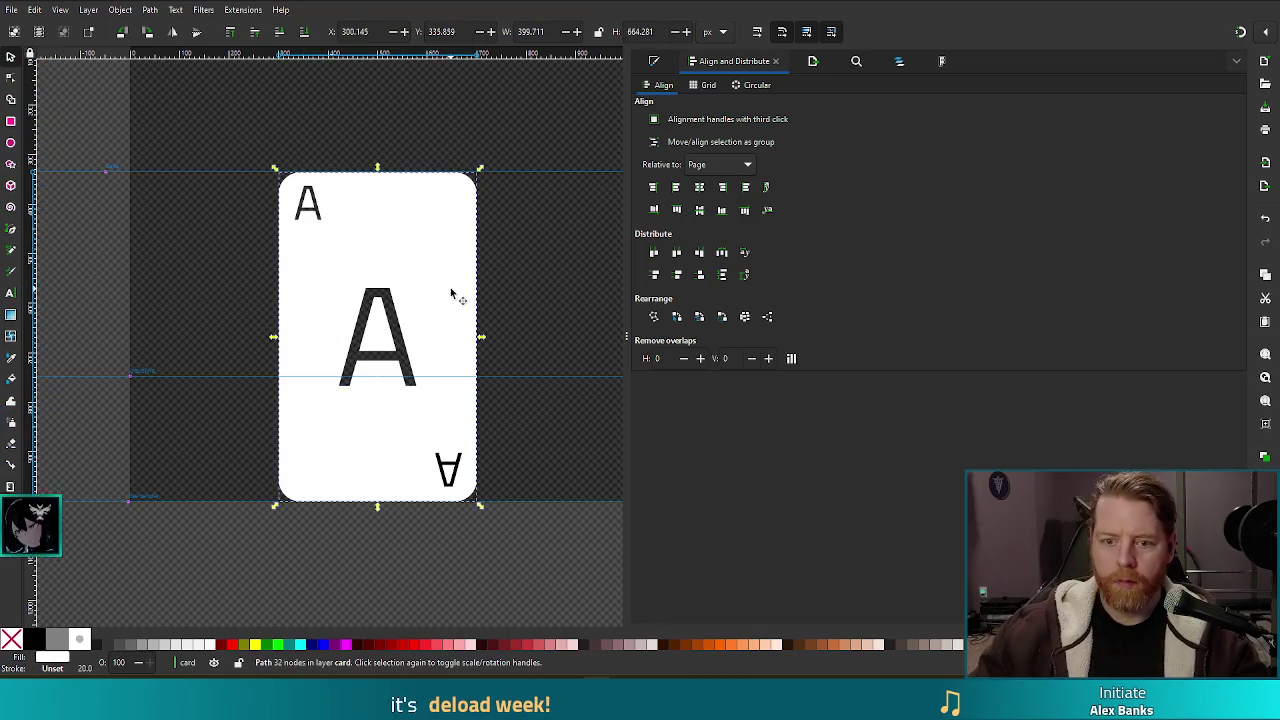
left_click(458, 472, "shift")
key("ctrl+k")
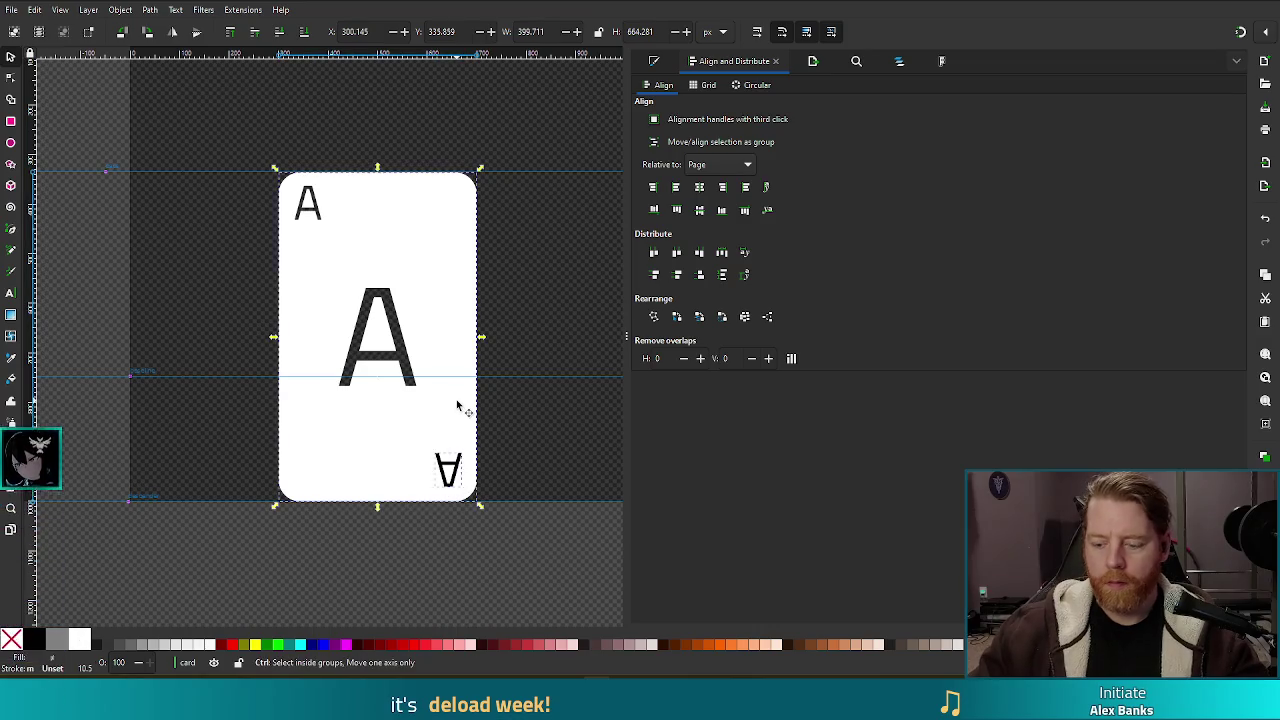
left_click(432, 548)
key("ctrl+s")
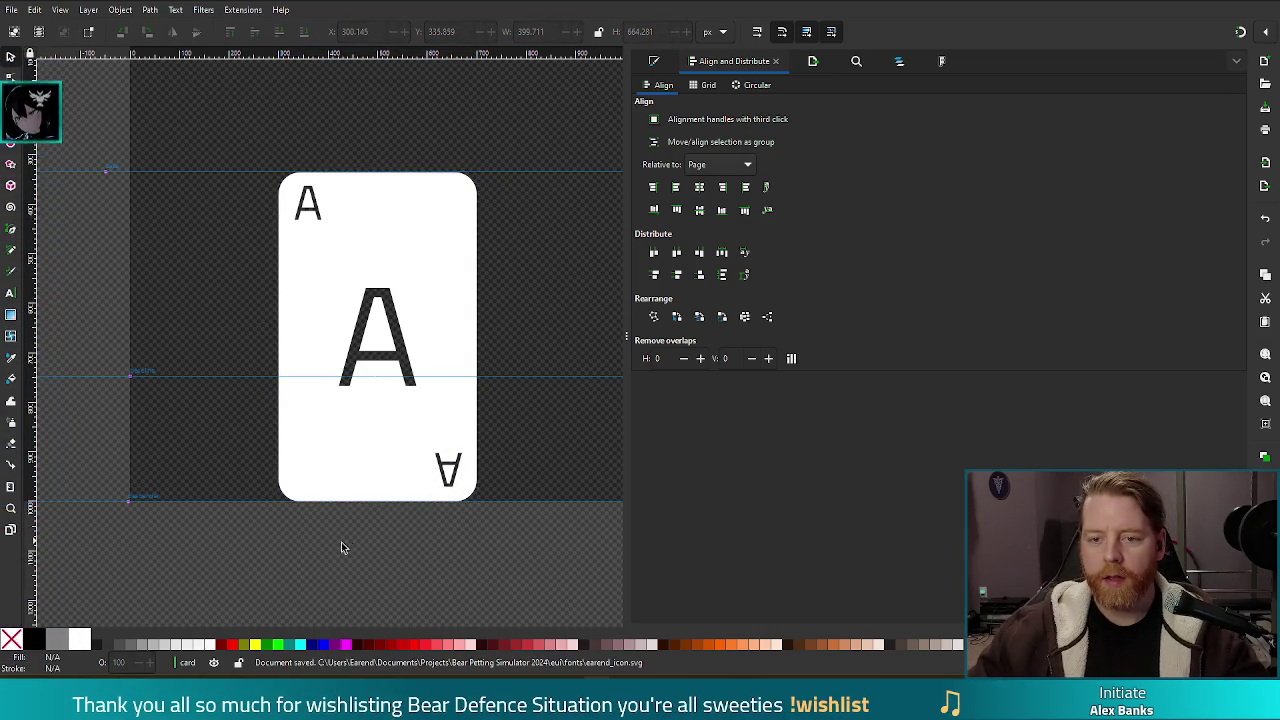
scroll(491, 363, "down", 3, "ctrl")
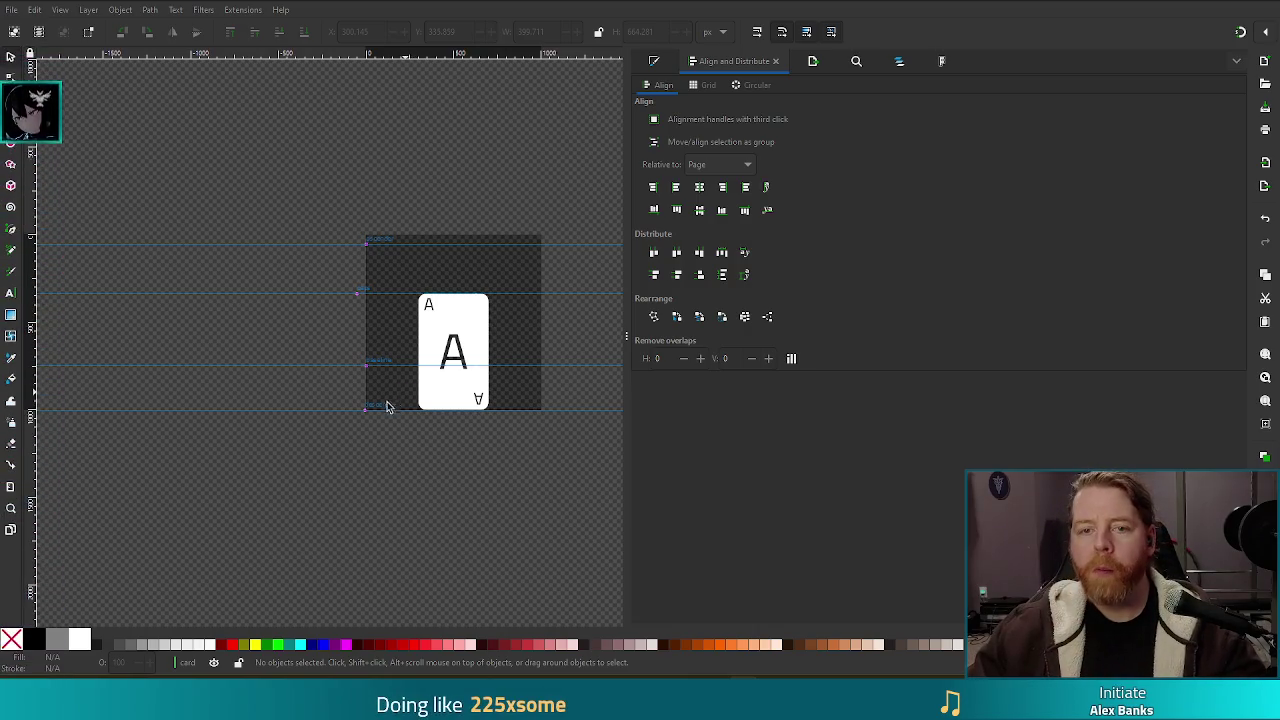
Step: Show the SVG Font Editor's glyph list in the dock
left_click(942, 61)
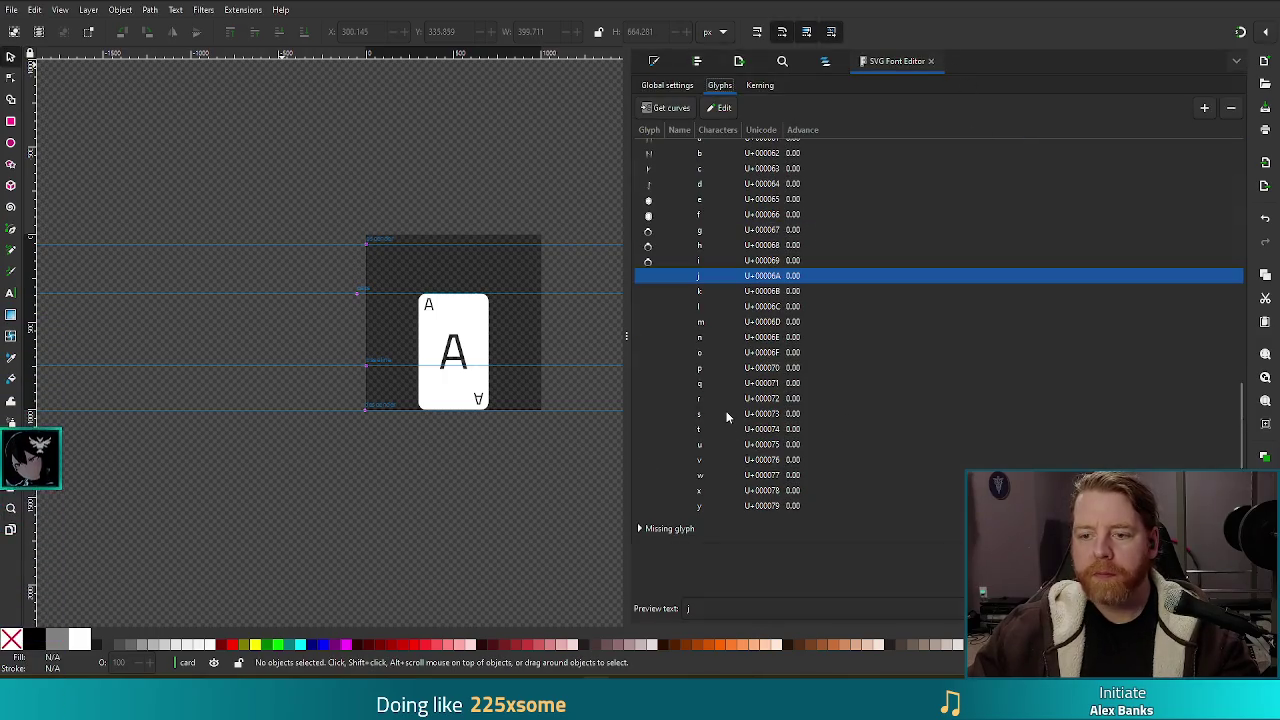
Step: Assign the merged card path's curves to glyph j and save the font file
left_click(486, 346)
left_click(654, 112)
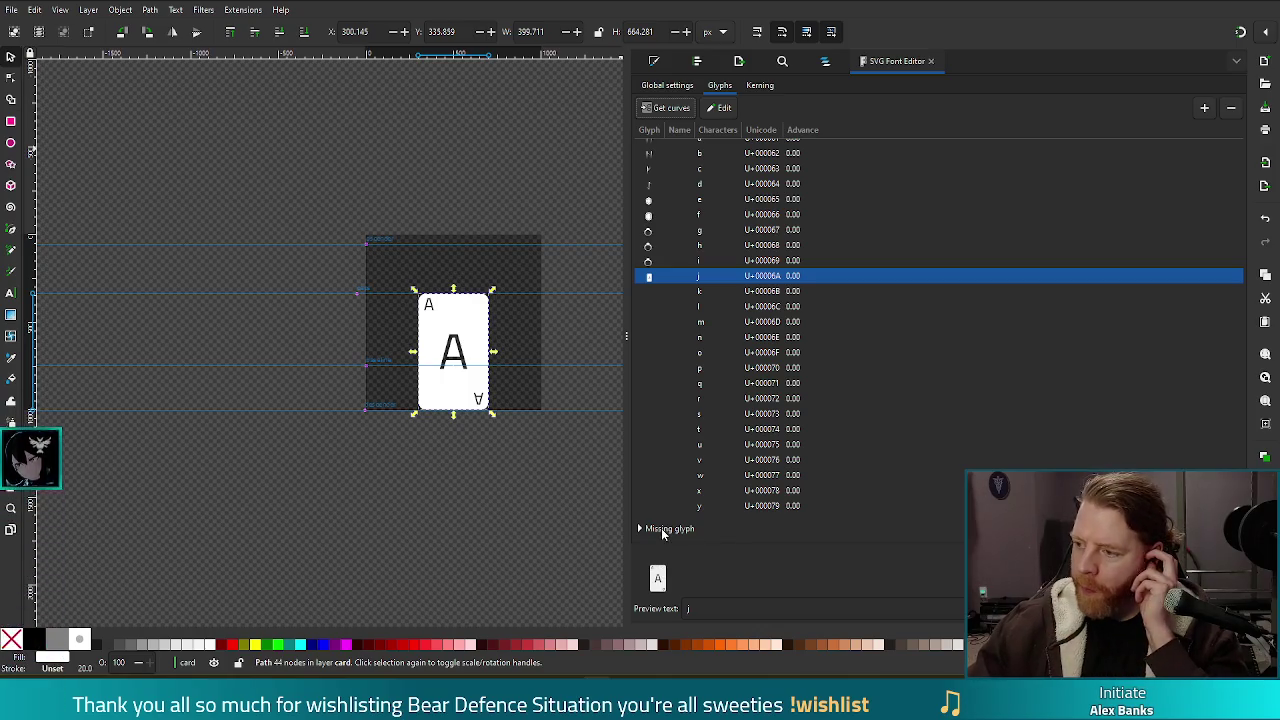
key("ctrl+s")
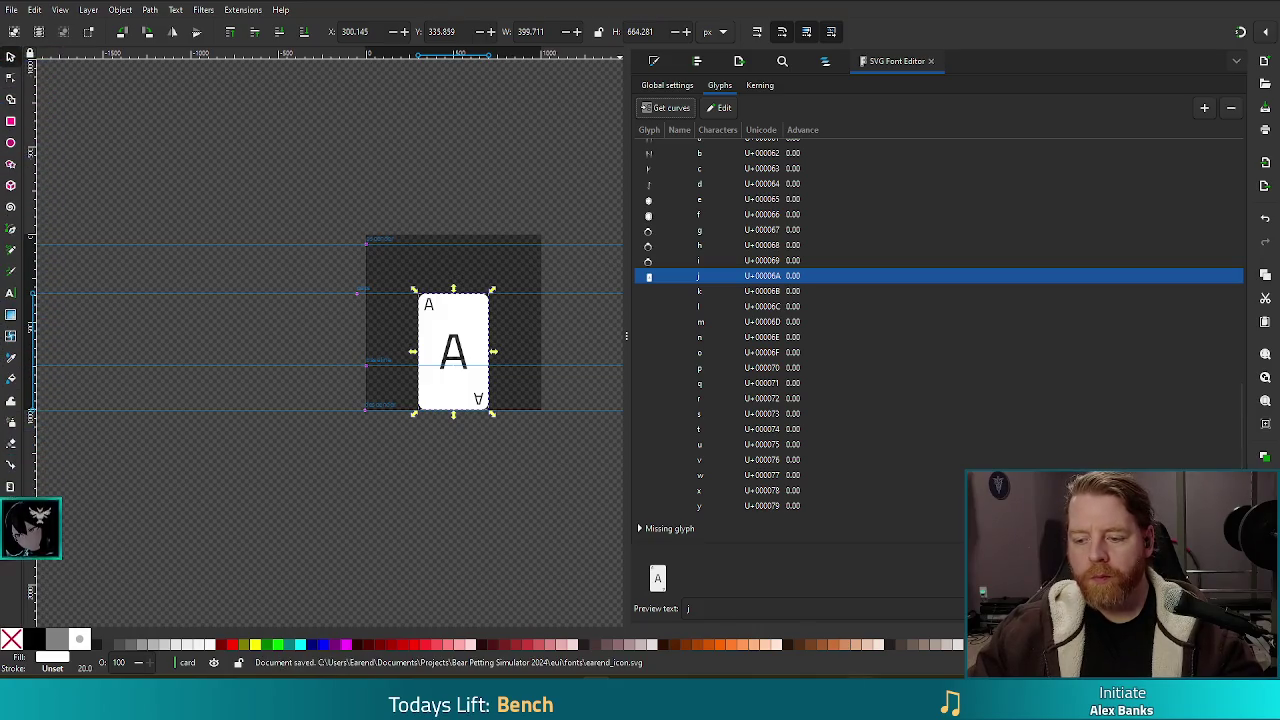
key("alt+Tab")
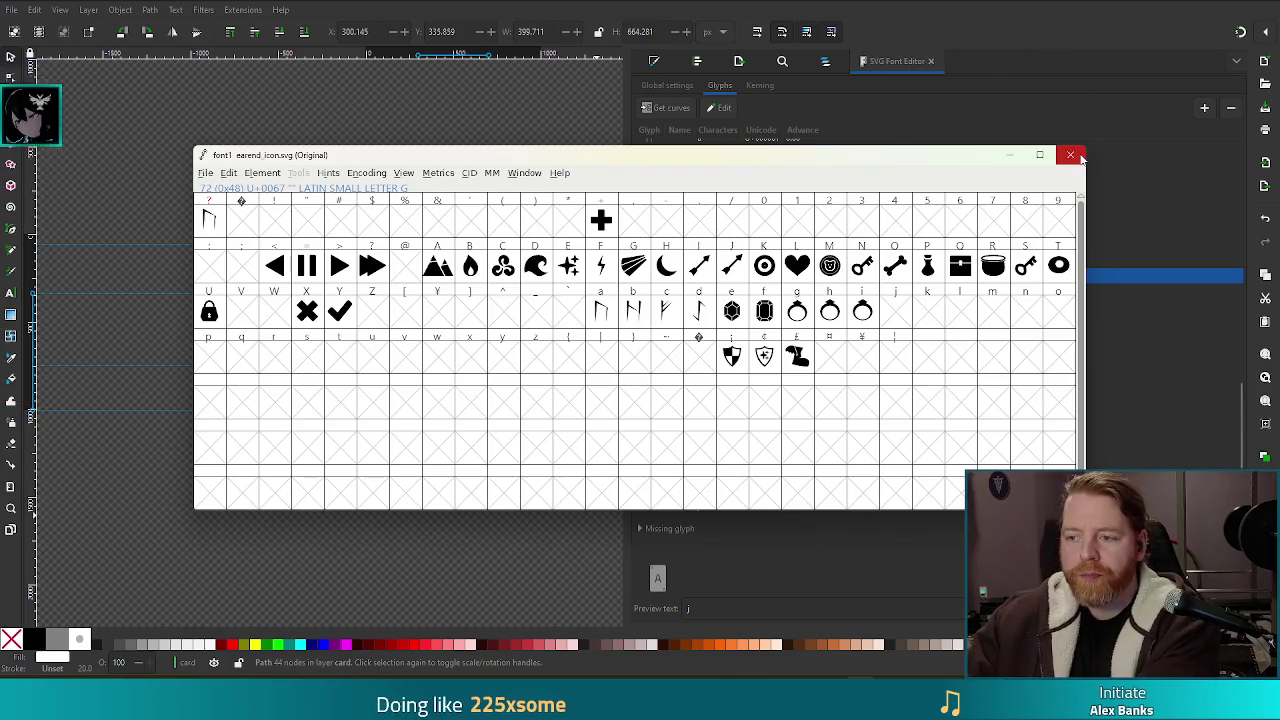
Step: Dismiss the outdated FontForge window for earend_icon.svg
key("alt+Tab")
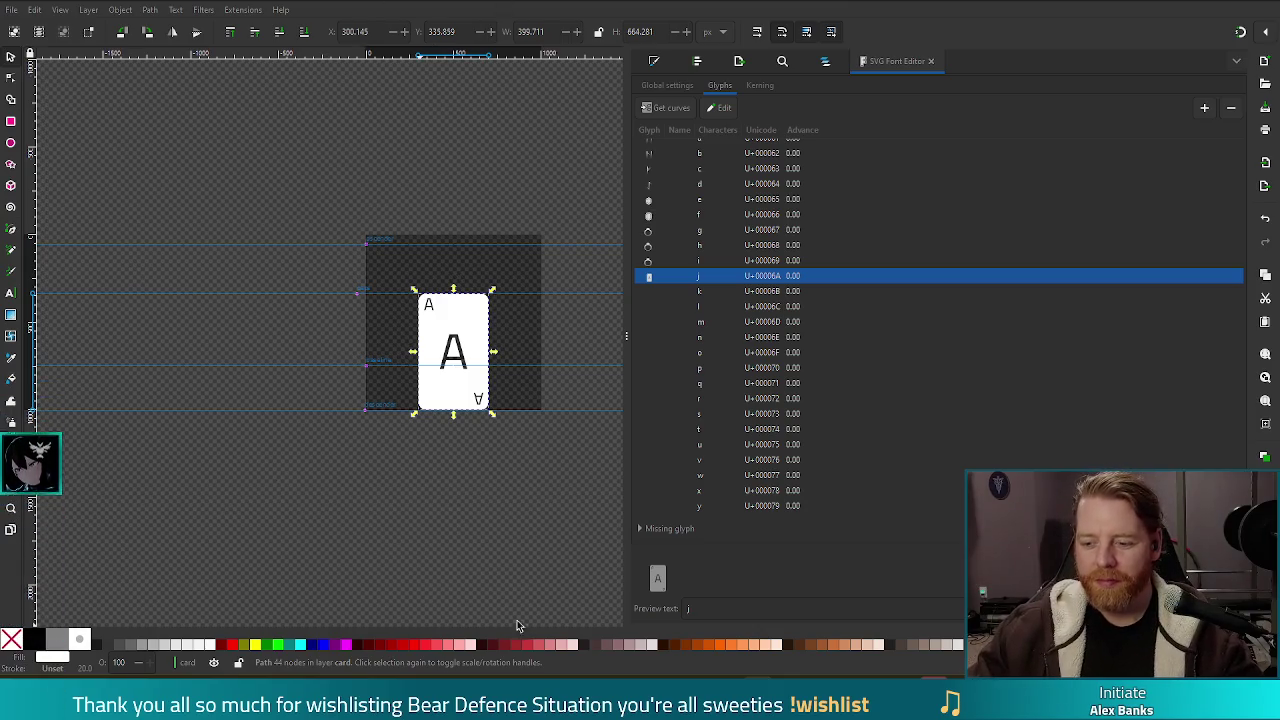
Step: Bring up the reopened earend_icon.svg in FontForge, showing the A card in slot j
mouse_move(930, 710)
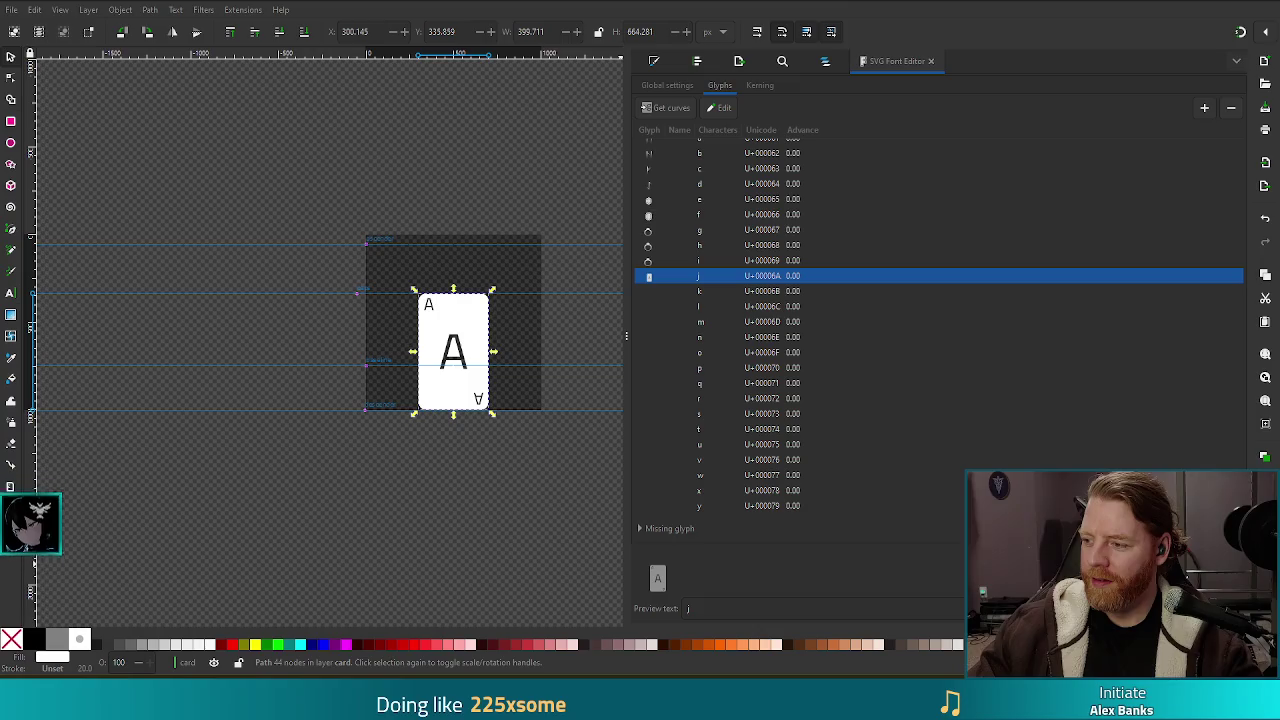
key("alt+Tab")
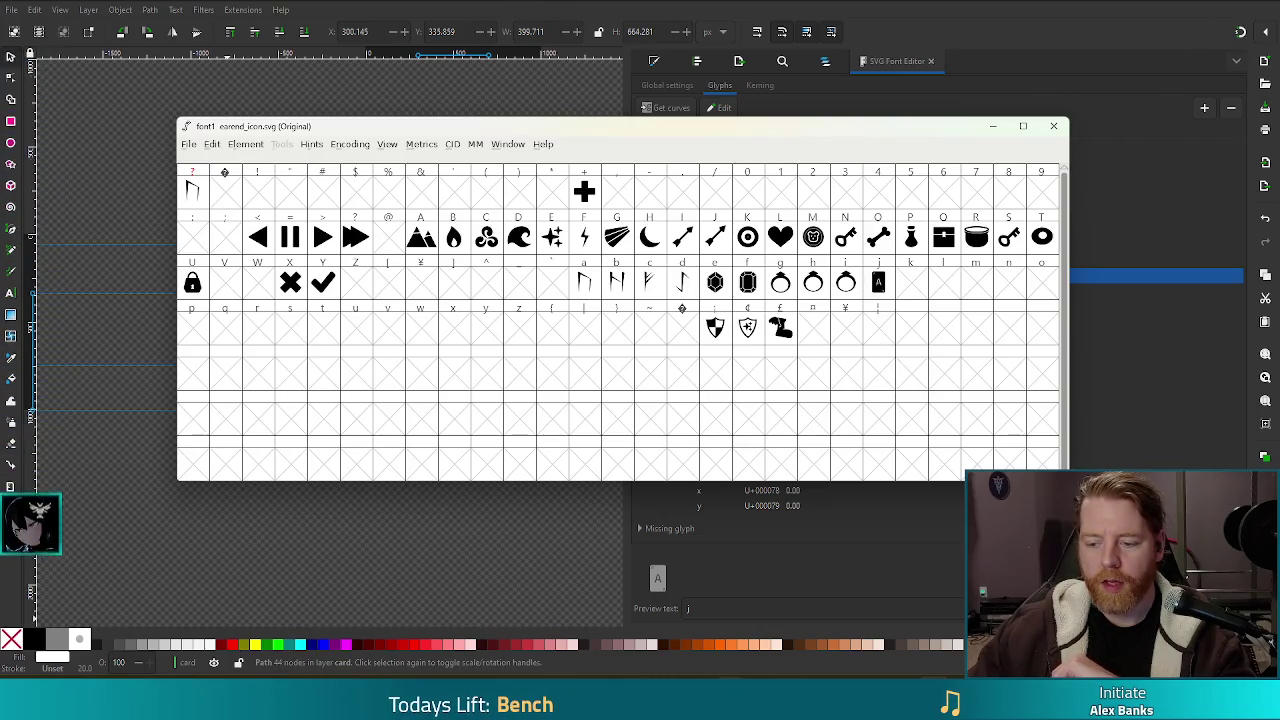
mouse_move(540, 690)
left_click(566, 624)
Step: Stop the running game and open game_ui.gd in Godot's script editor
key("F8")
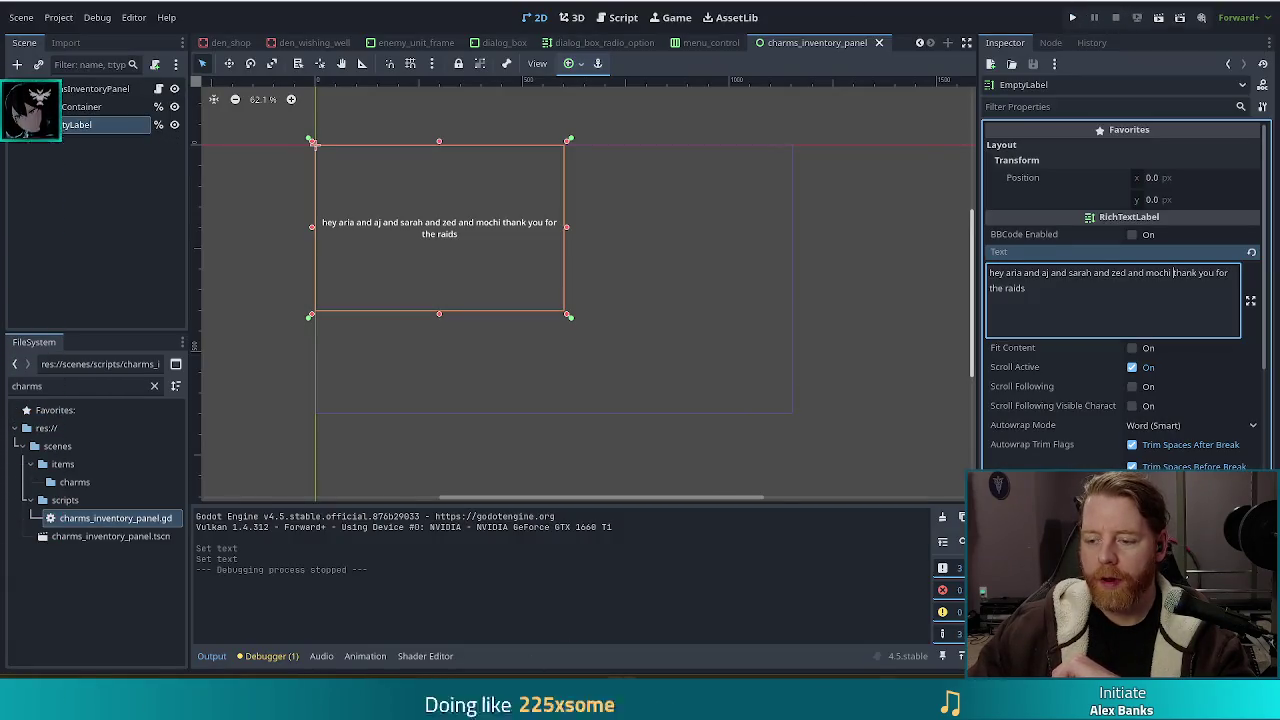
key("alt+Tab")
key("alt+Tab")
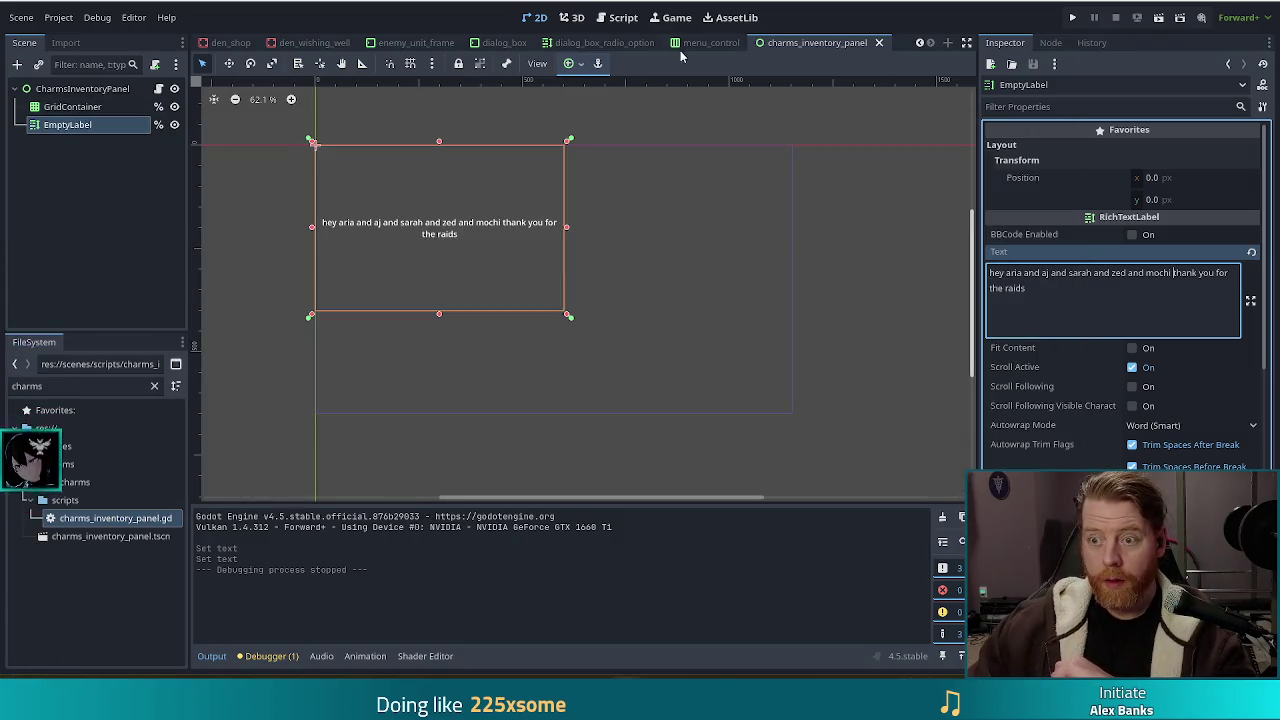
left_click(622, 18)
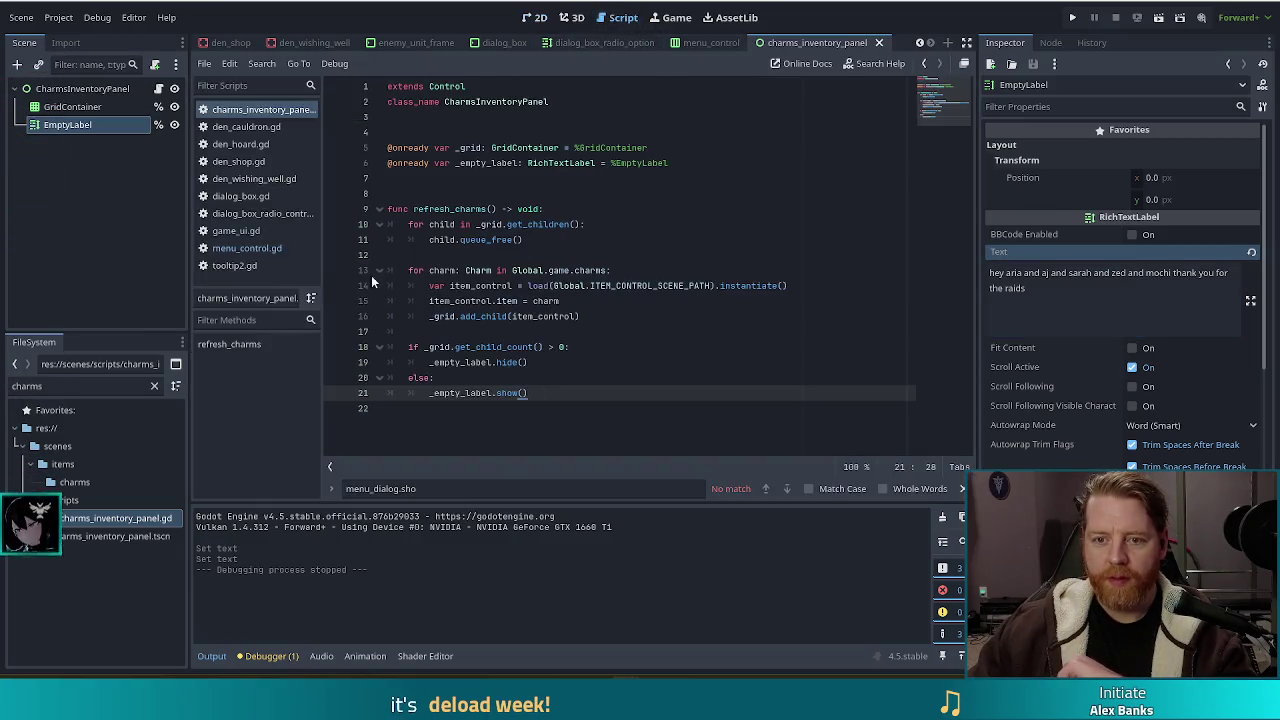
left_click(238, 233)
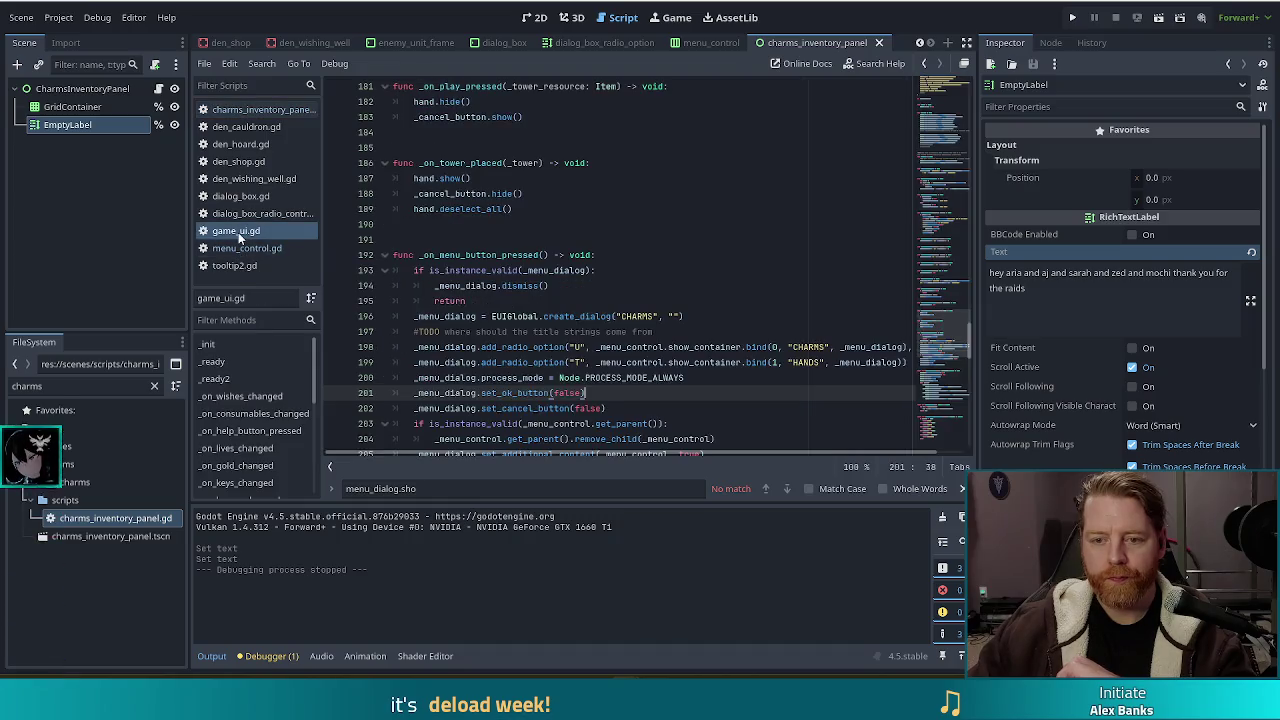
Step: Change the HANDS option's icon character from T to J and run the game with F5
left_click(576, 347)
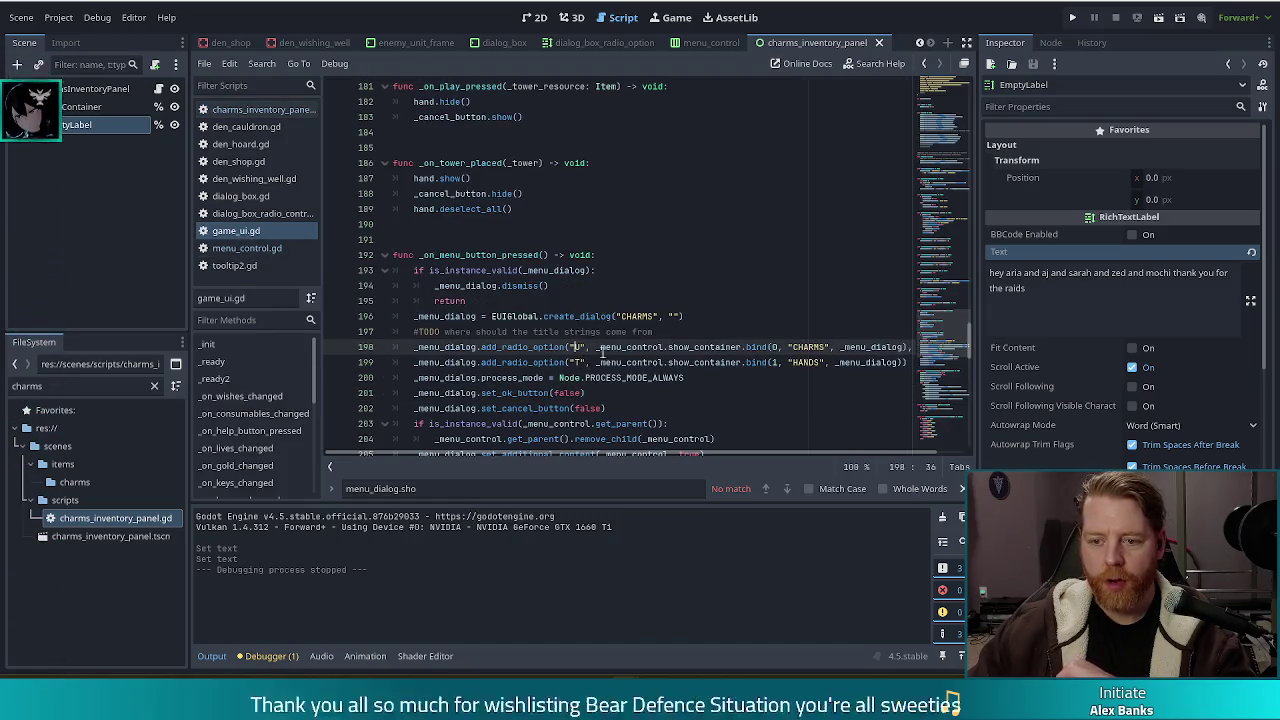
key("Down")
key("Delete")
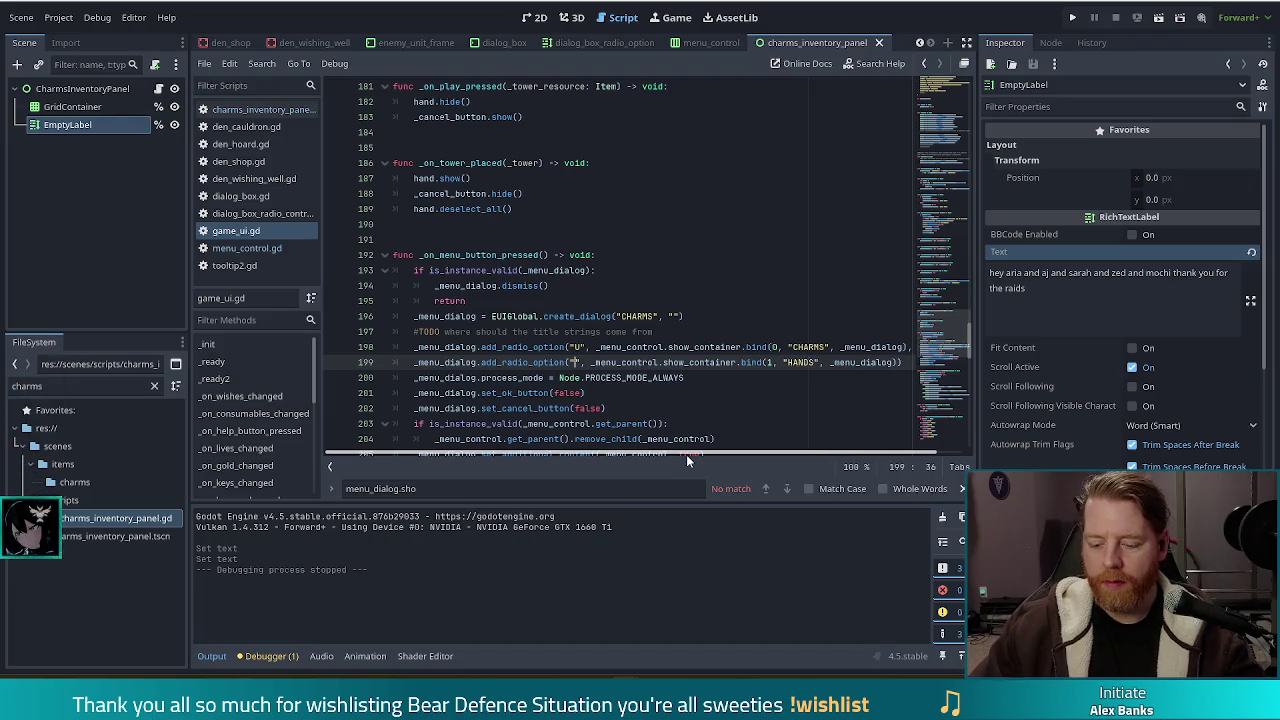
type("J")
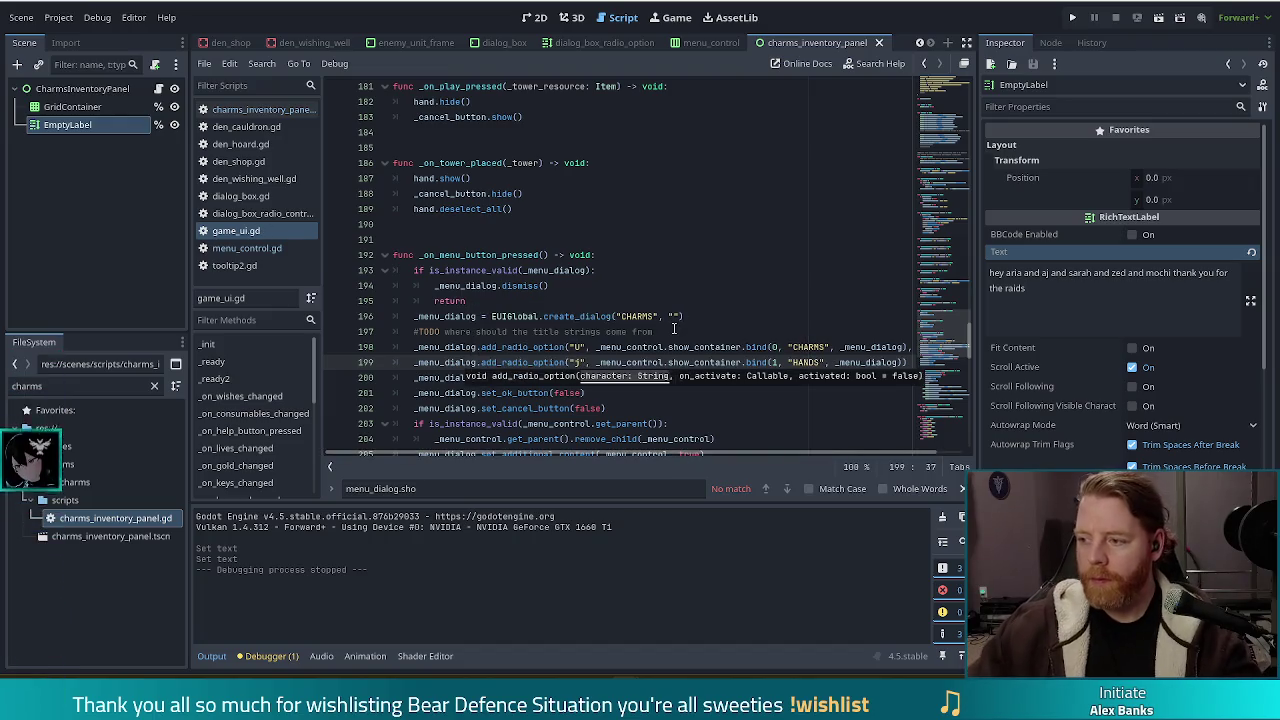
key("F5")
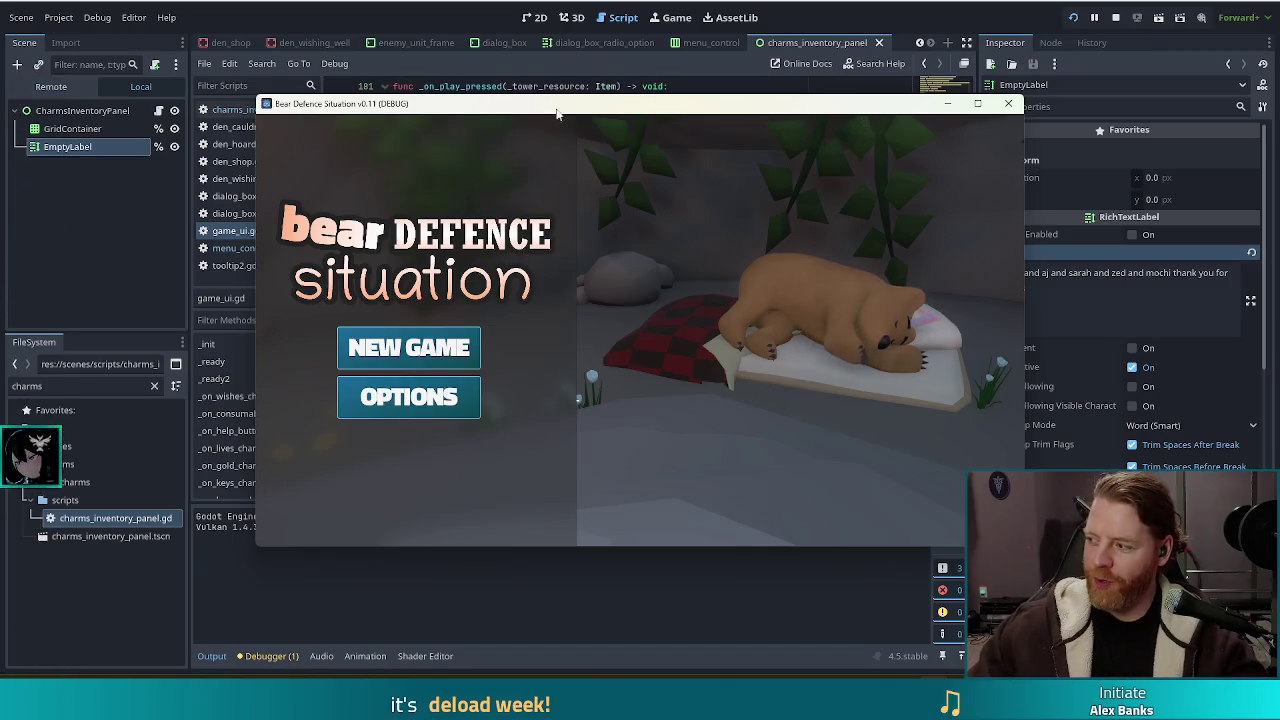
Step: Start a new game, open the in-game charms menu, then stop the test run
left_click(418, 347)
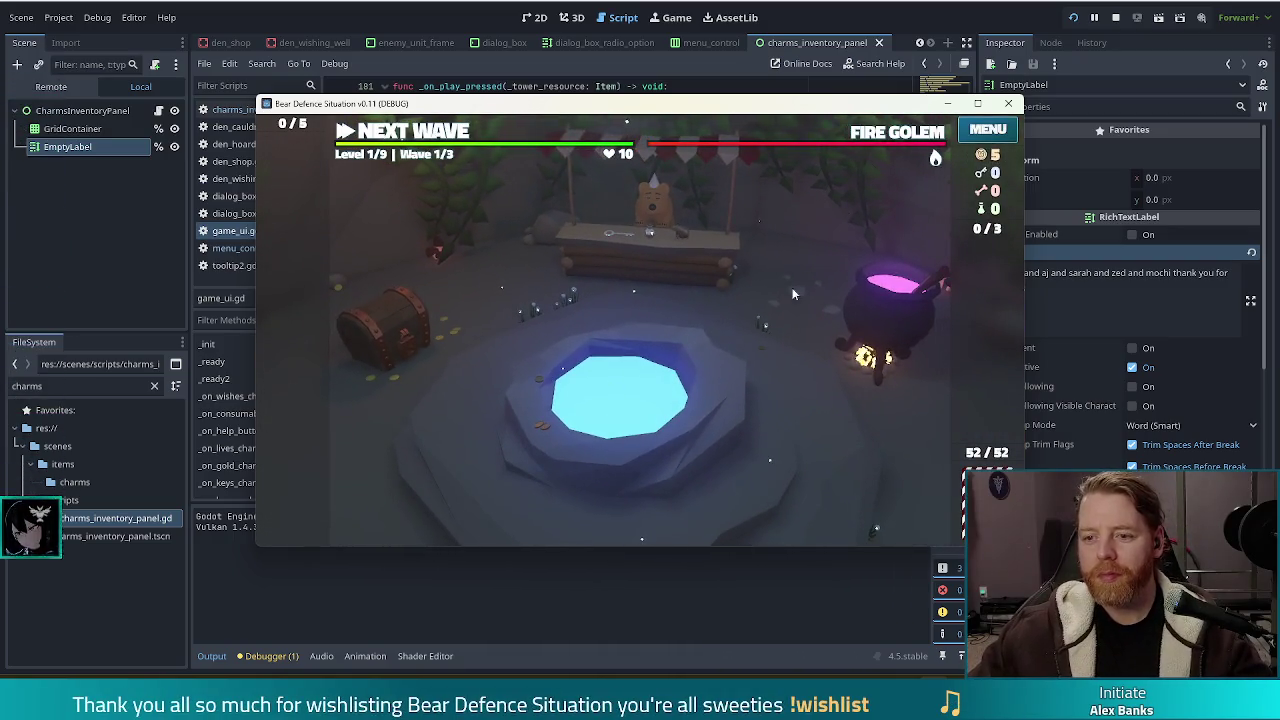
left_click(695, 201)
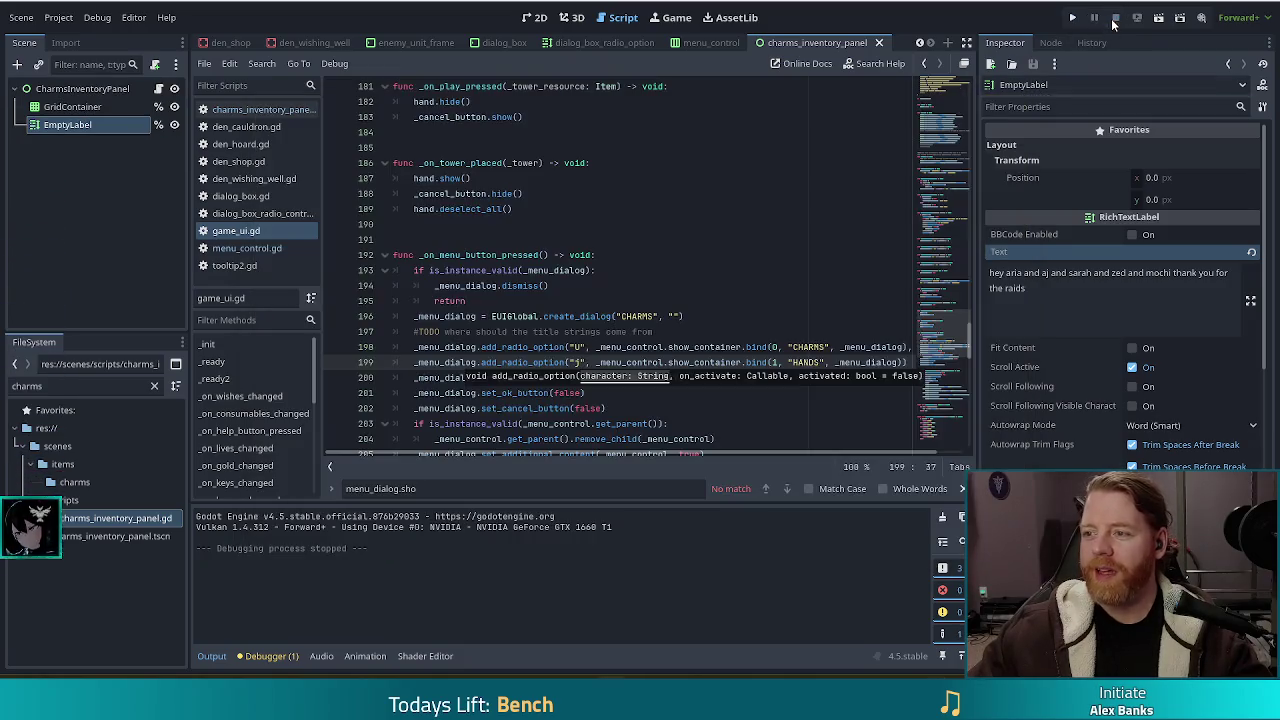
left_click(1115, 17)
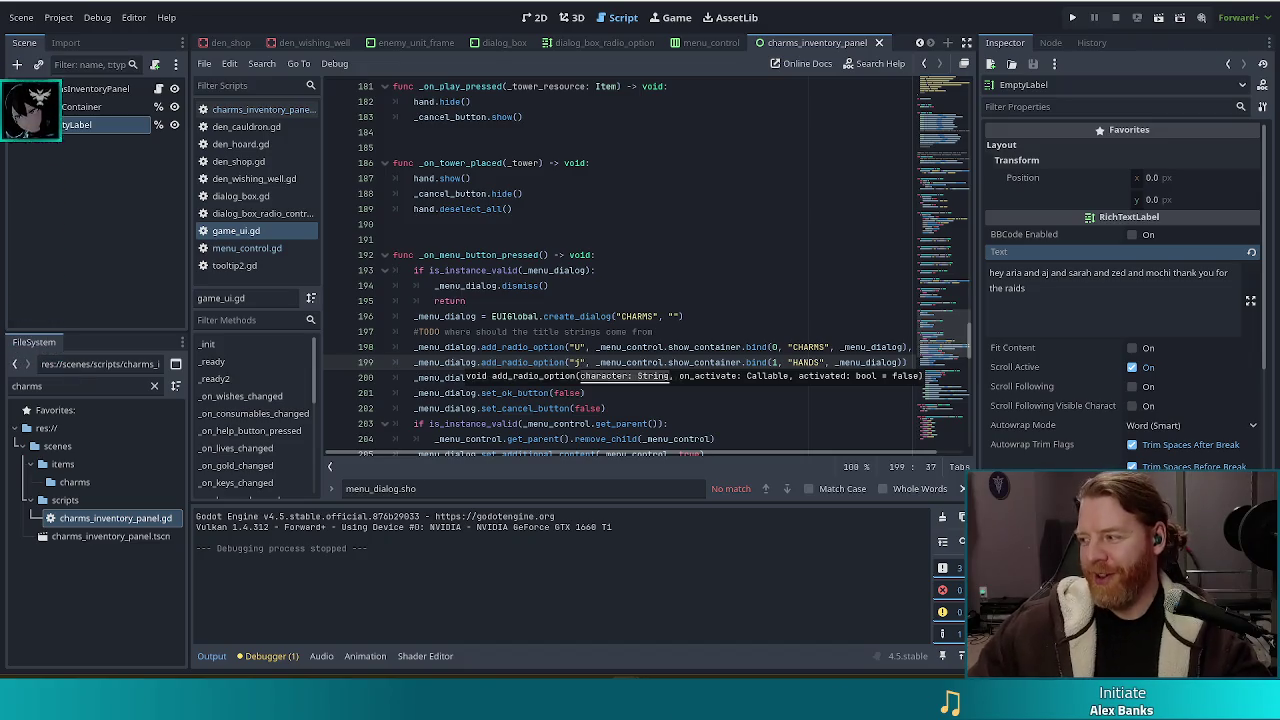
Step: Regenerate earend_icon.ttf from FontForge, replacing the existing file and accepting the em-size warning
key("alt+Tab")
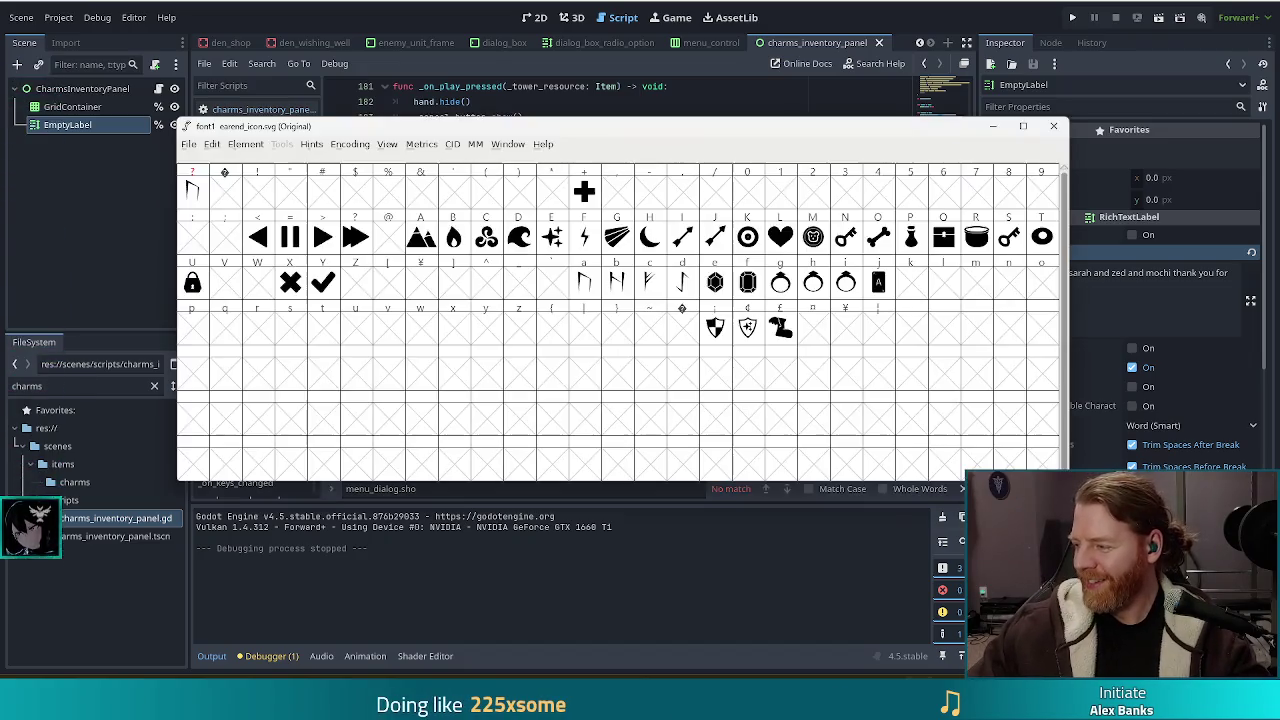
key("ctrl+shift+g")
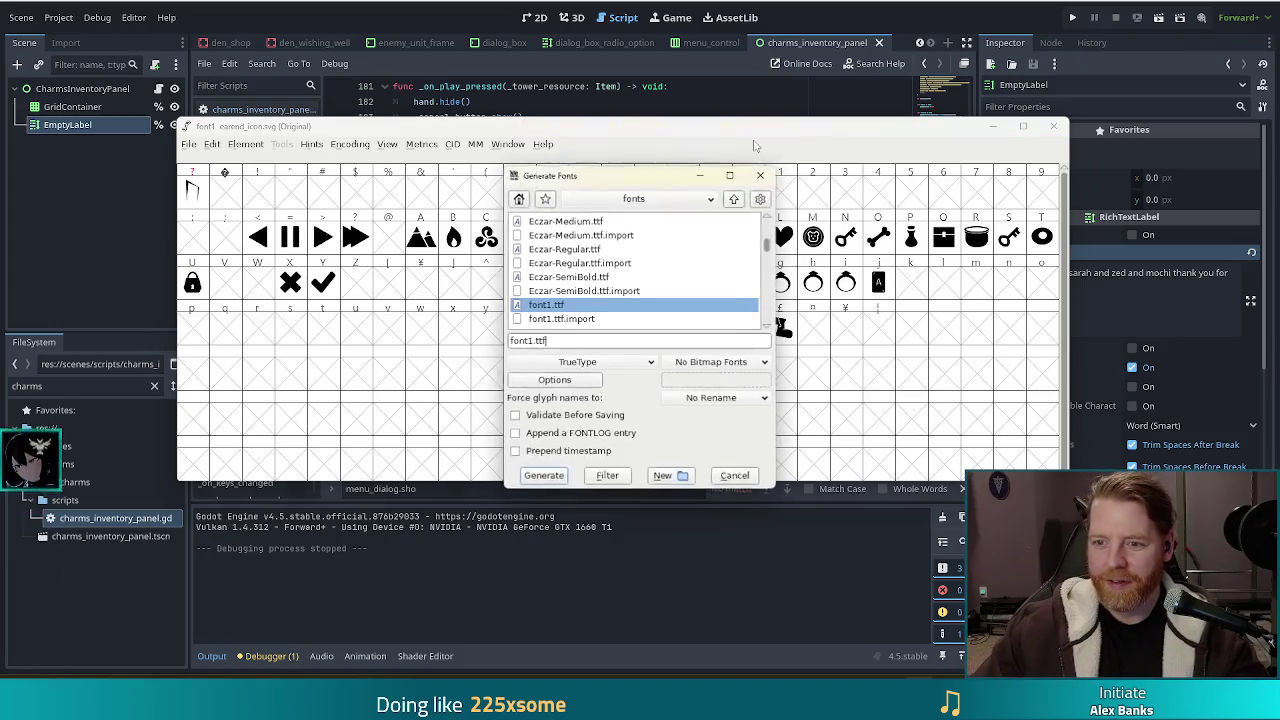
scroll(583, 314, "up", 5)
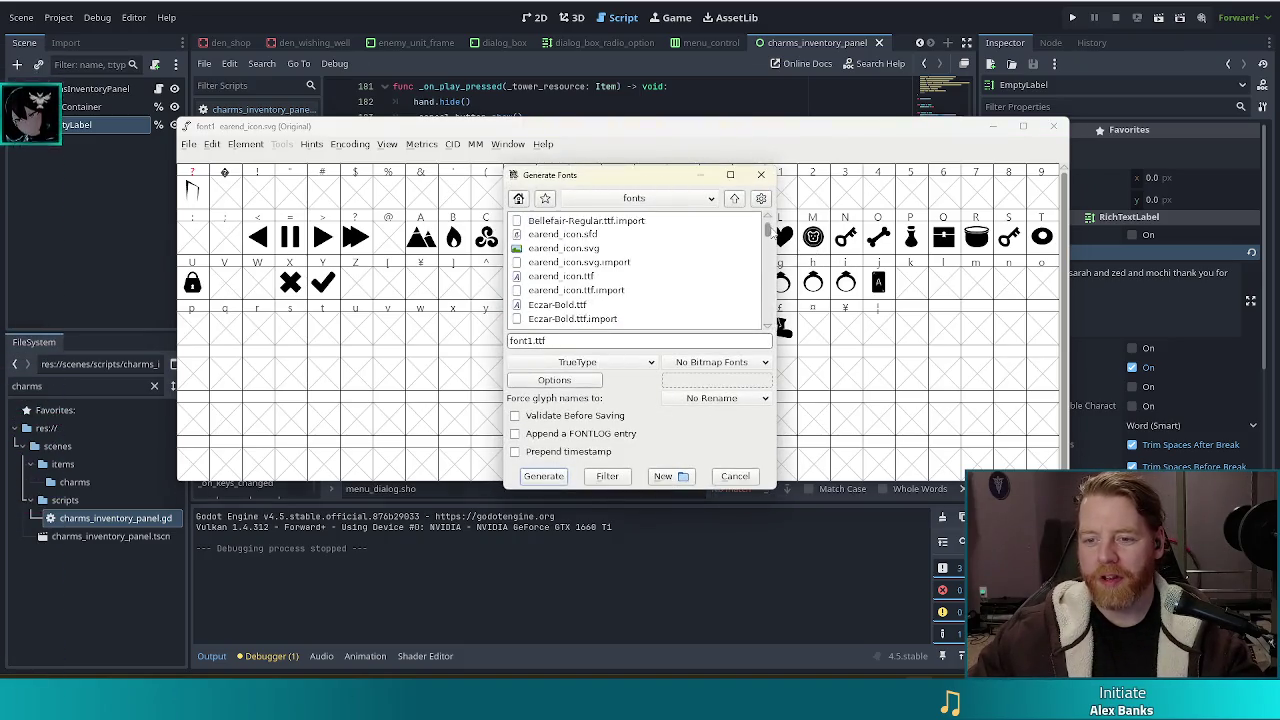
left_click(572, 306)
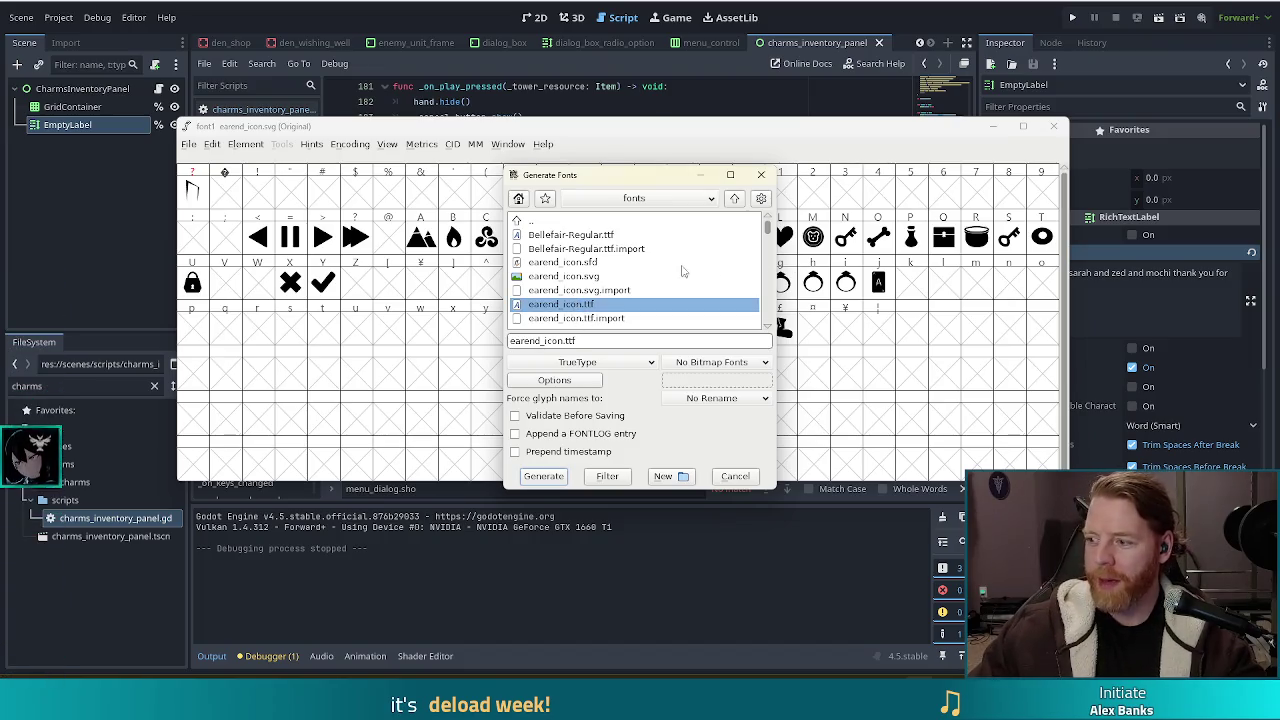
double_click(562, 306)
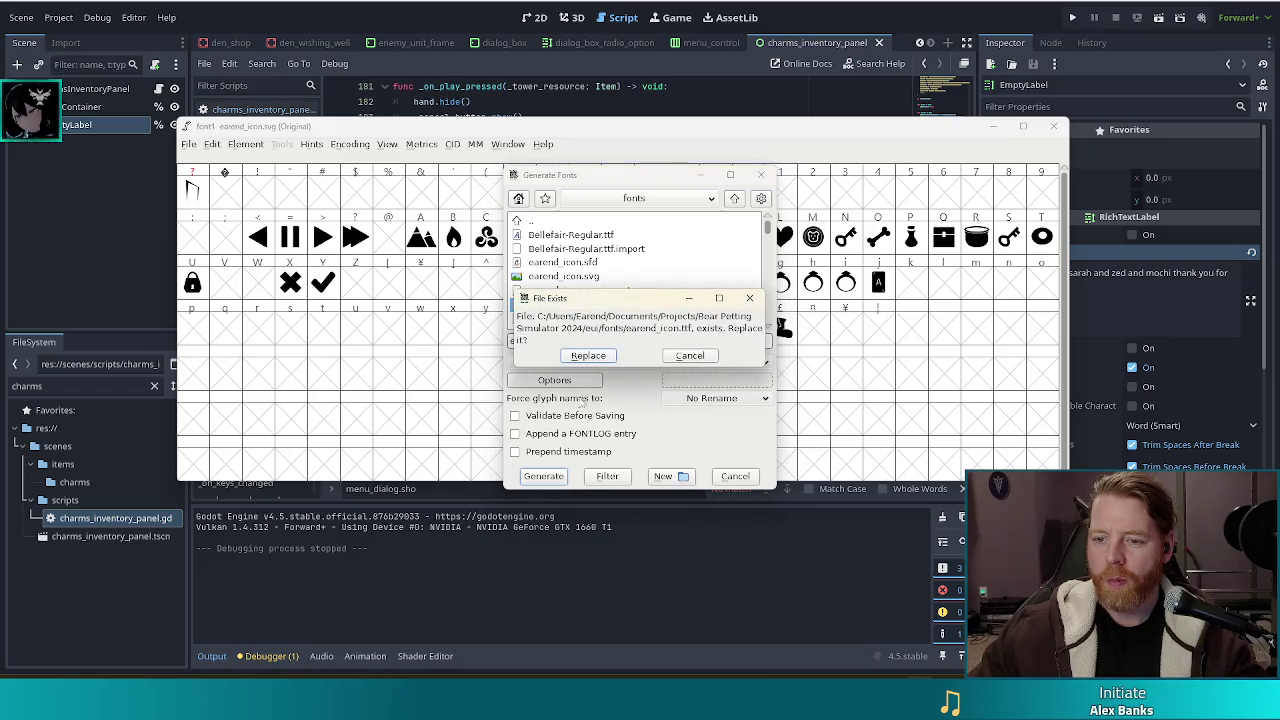
key("Return")
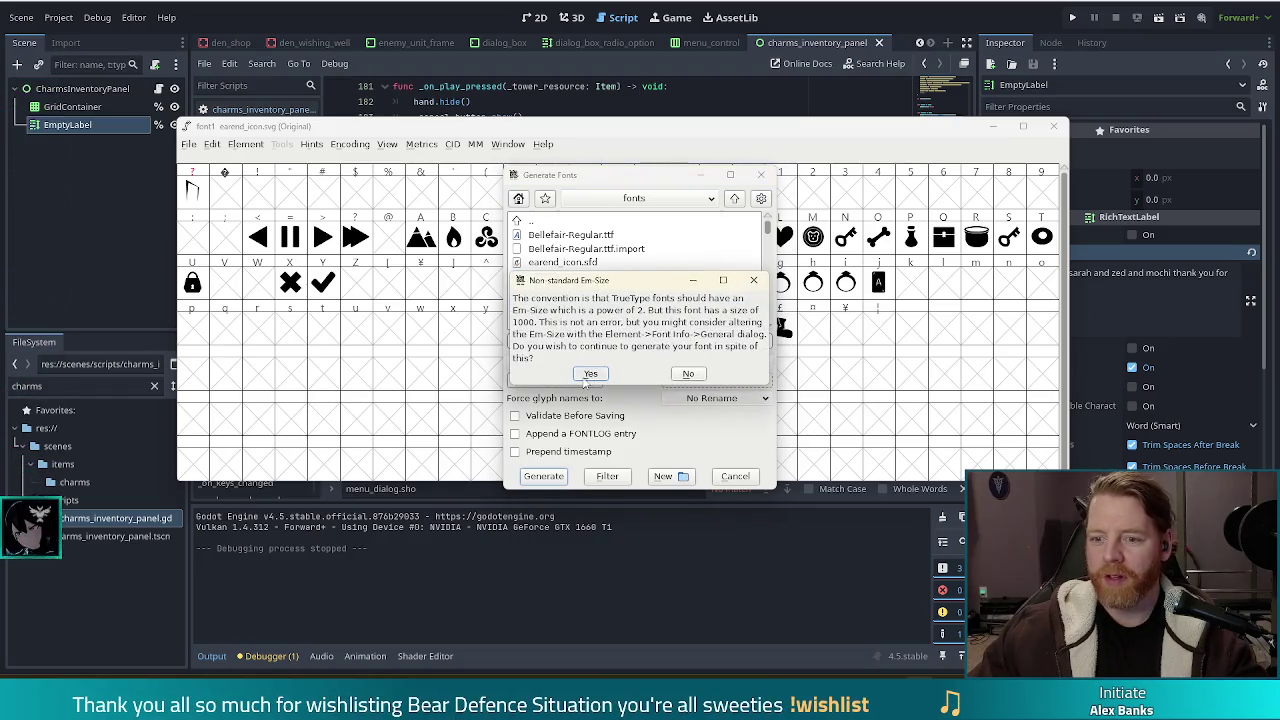
left_click(587, 375)
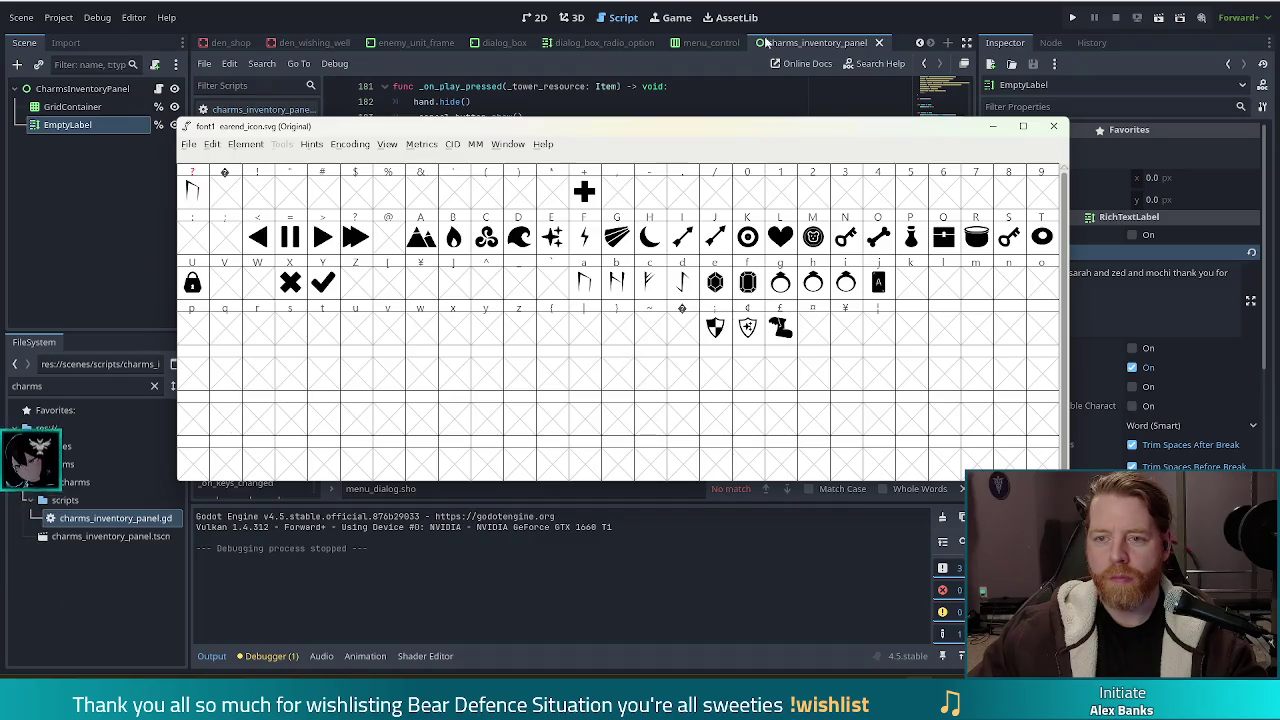
key("alt+Tab")
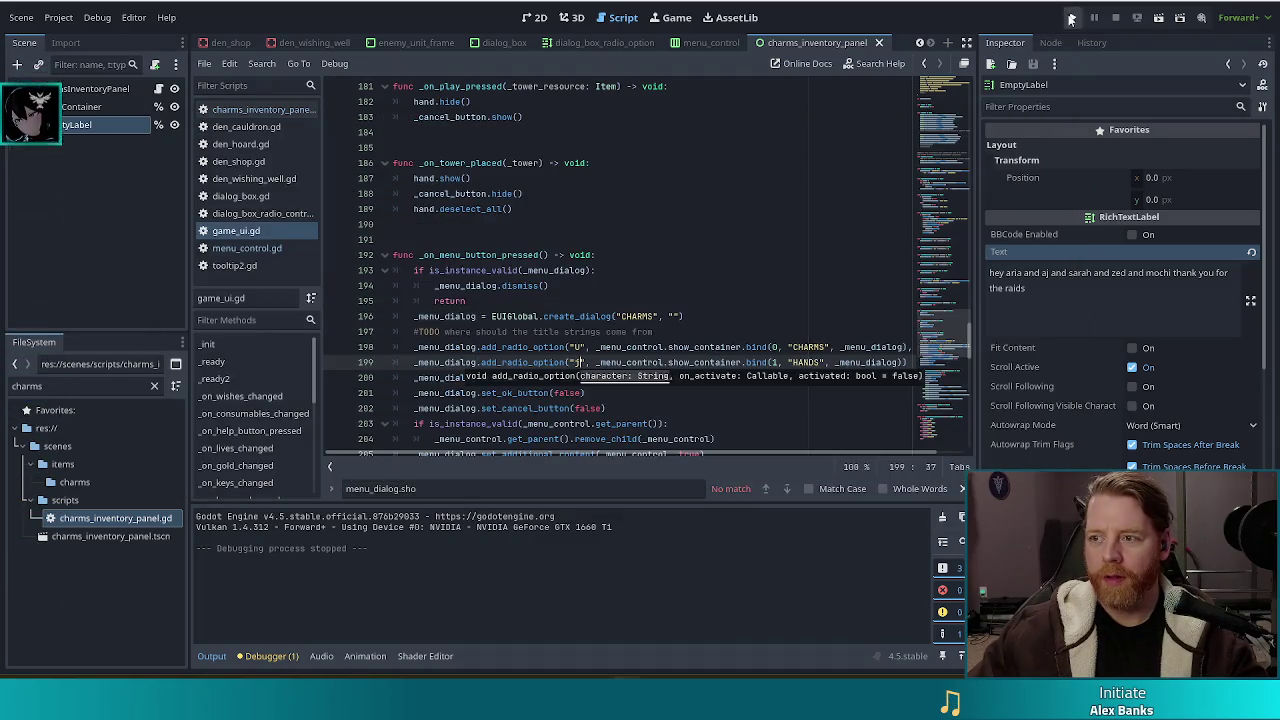
Step: Run the project, start a new game, view the menu's HANDS page, then stop the game
left_click(1071, 17)
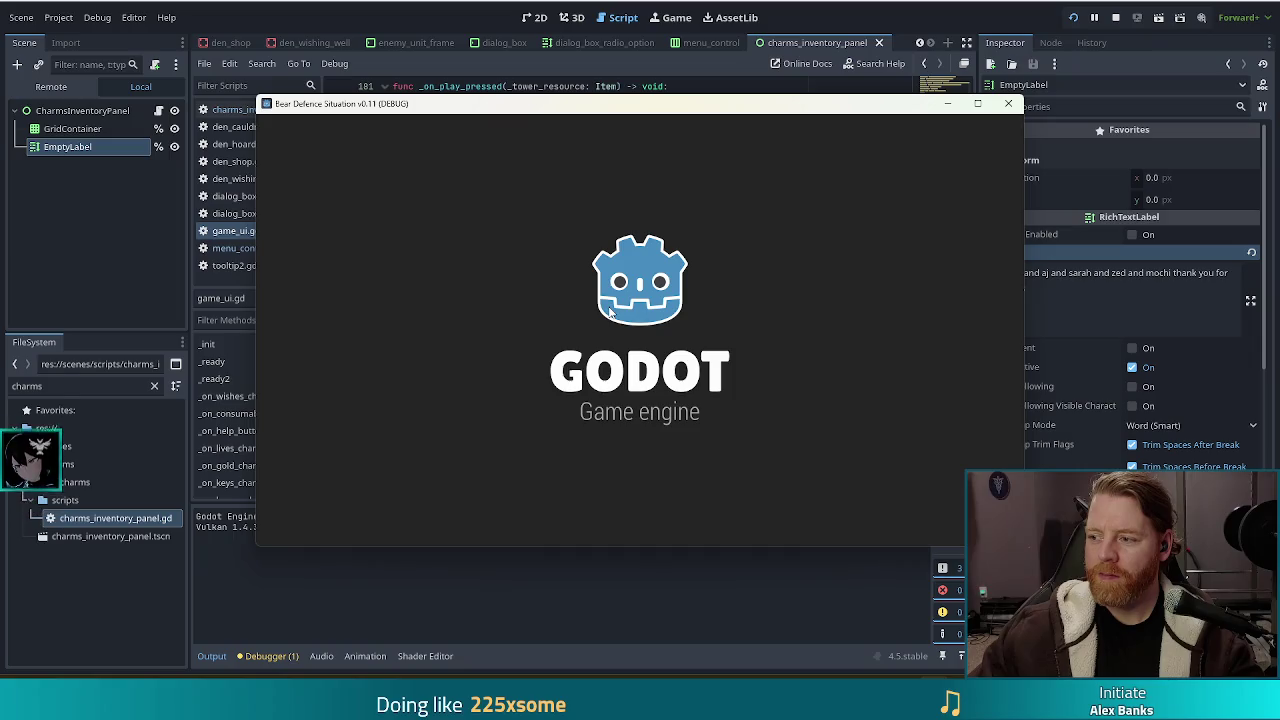
left_click(462, 357)
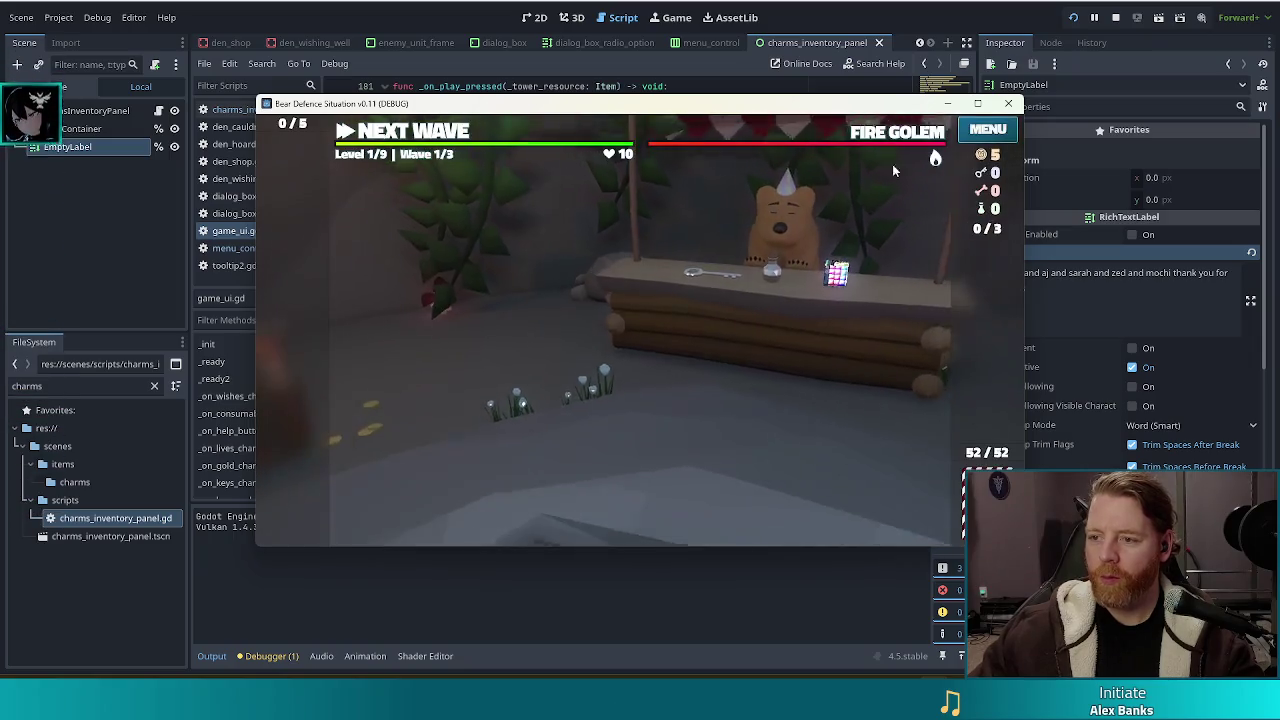
left_click(977, 135)
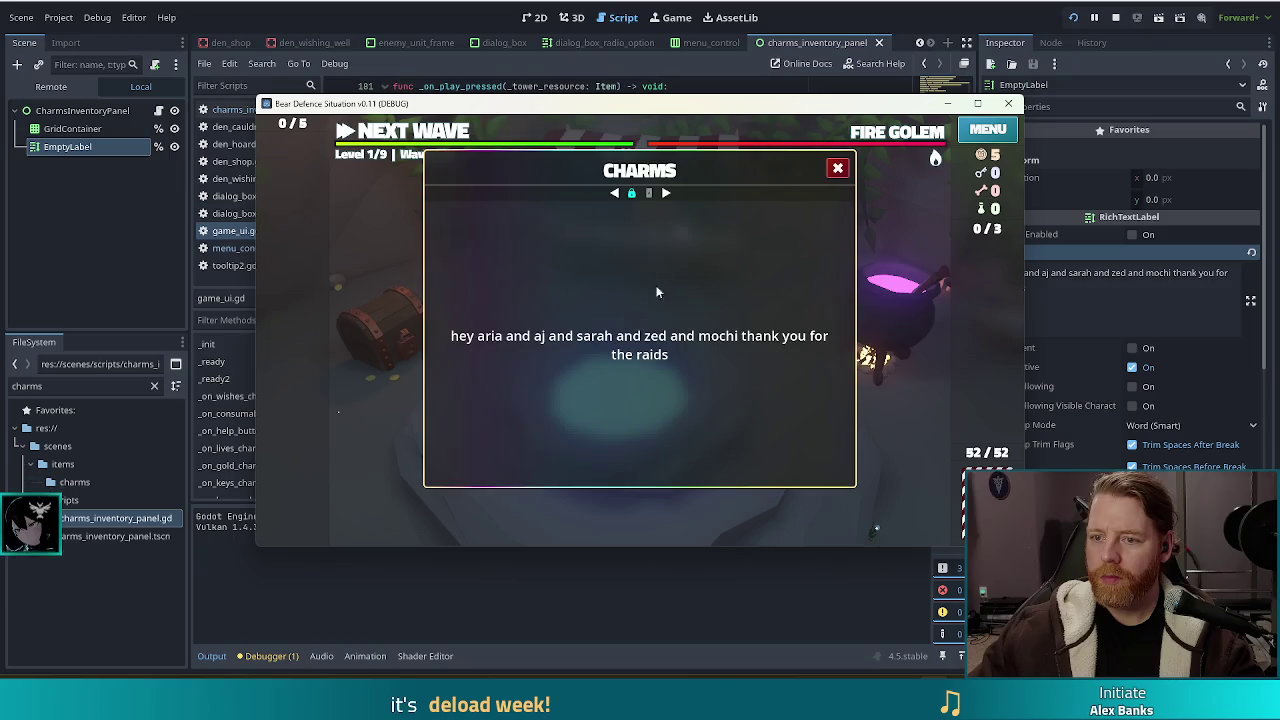
left_click(650, 193)
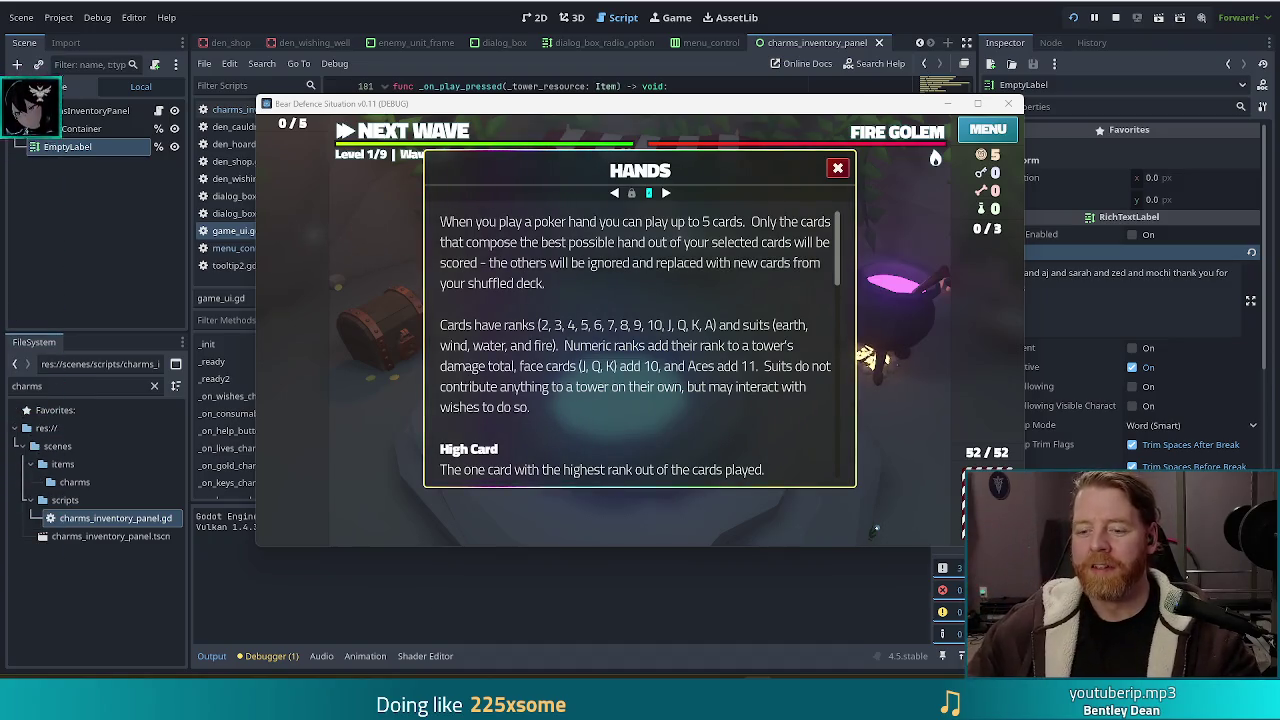
key("F8")
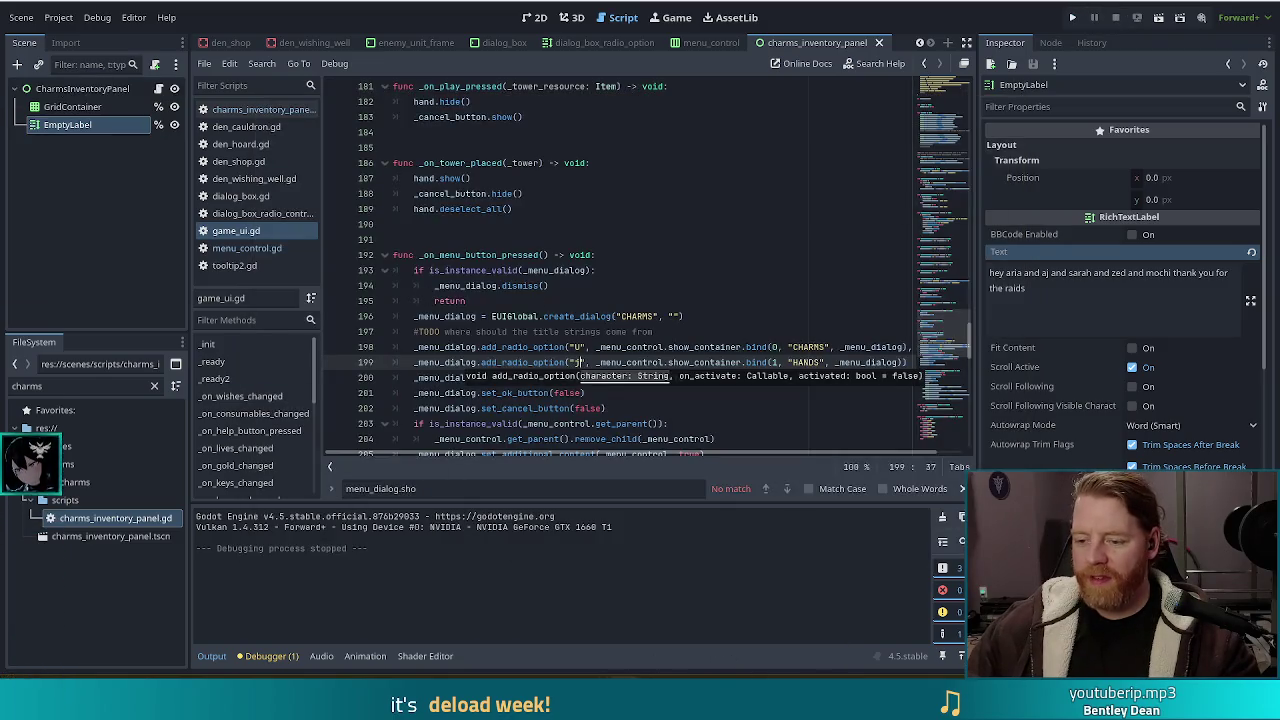
Step: Switch back to Inkscape and zoom in on the ace card drawing
key("alt+Tab")
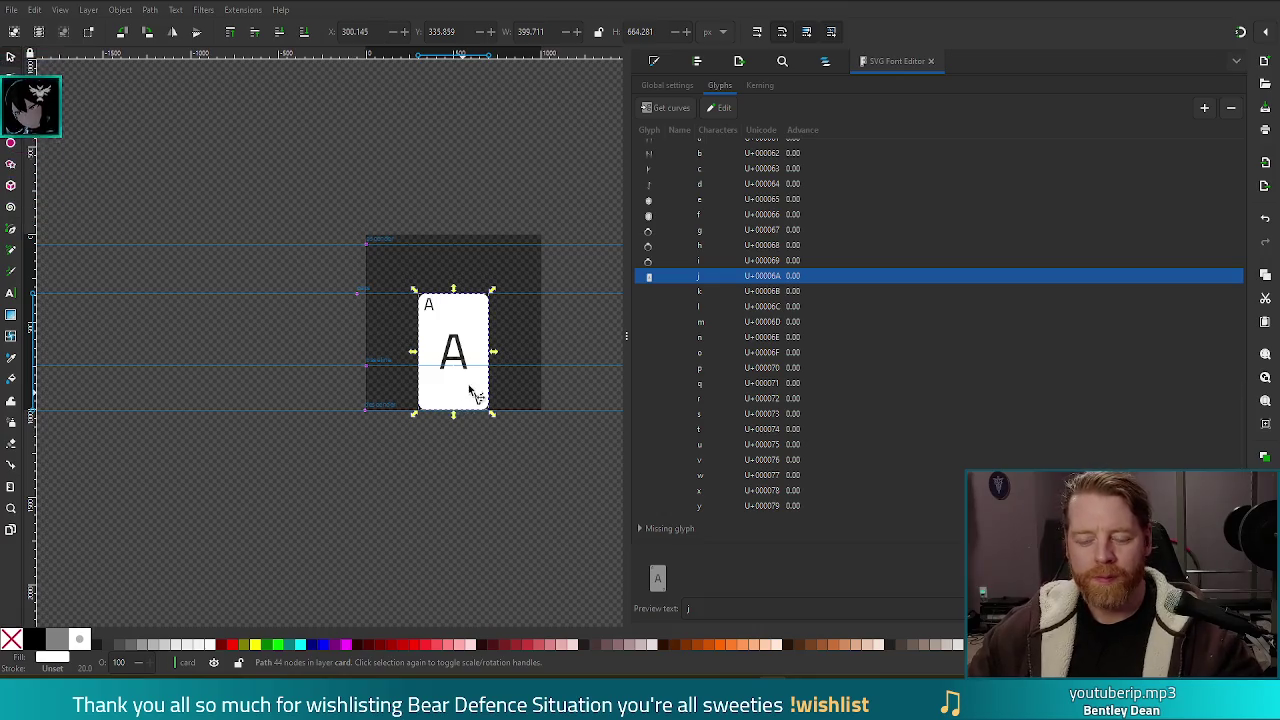
scroll(475, 393, "up", 2)
scroll(487, 378, "up", 1)
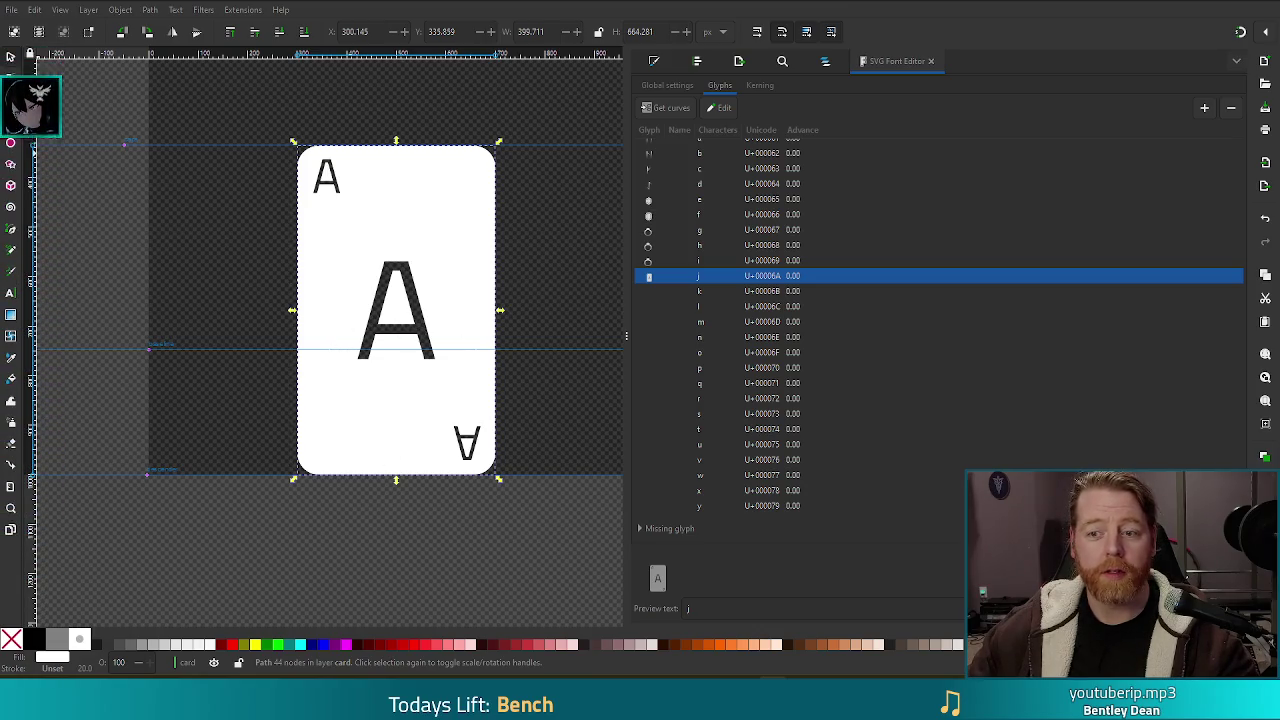
Step: Add a layer named 'hand' below the card layer and make it current, with the ace card selected
left_click(825, 61)
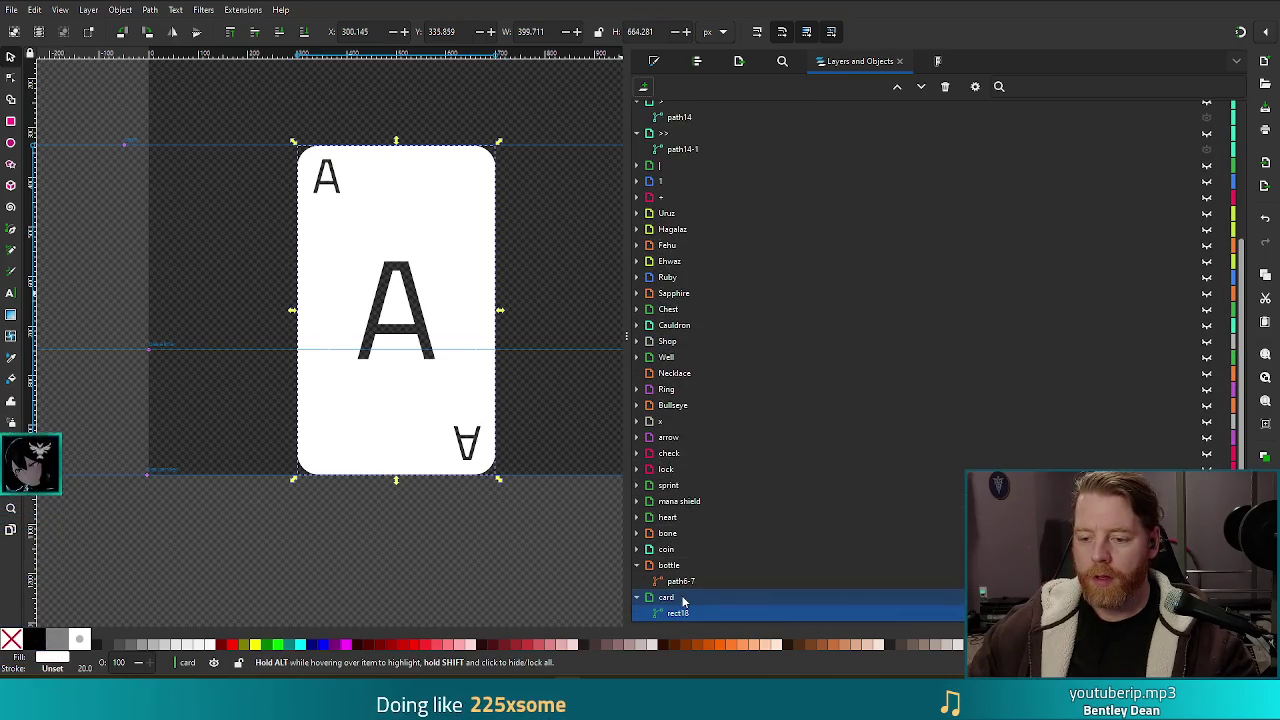
right_click(683, 600)
left_click(757, 386)
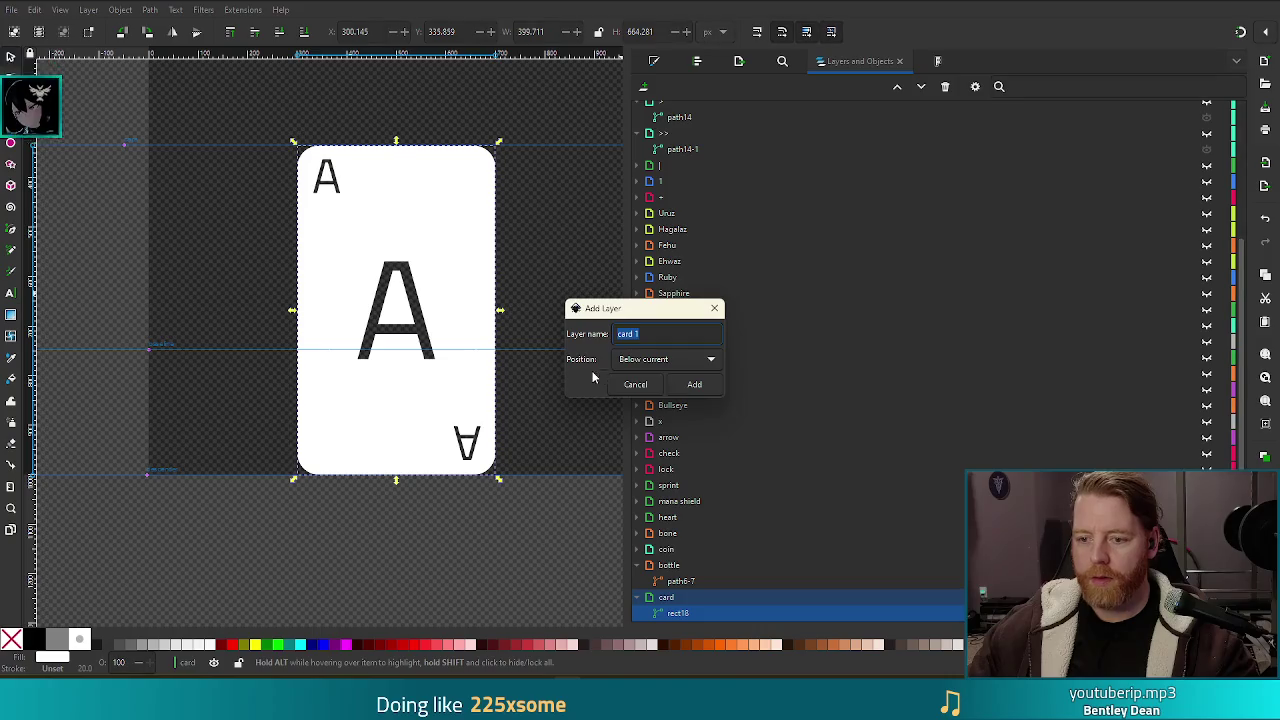
left_click(694, 384)
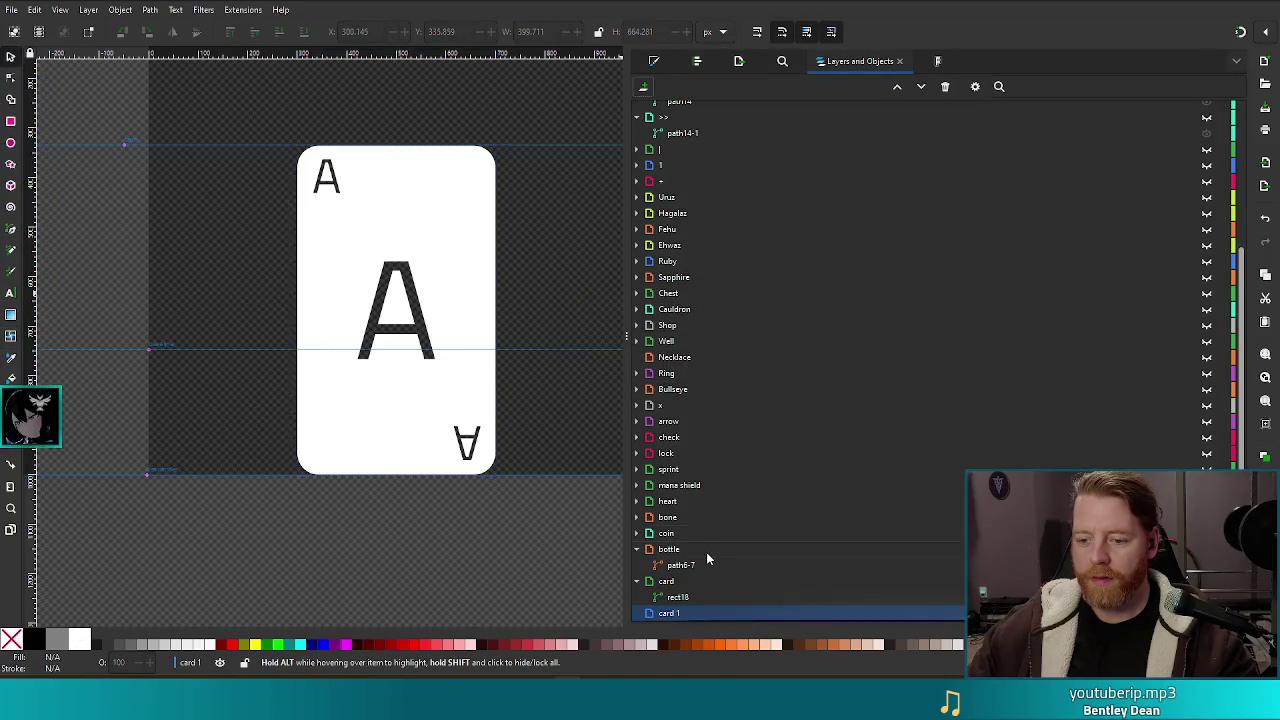
double_click(668, 613)
type("hand")
key("Return")
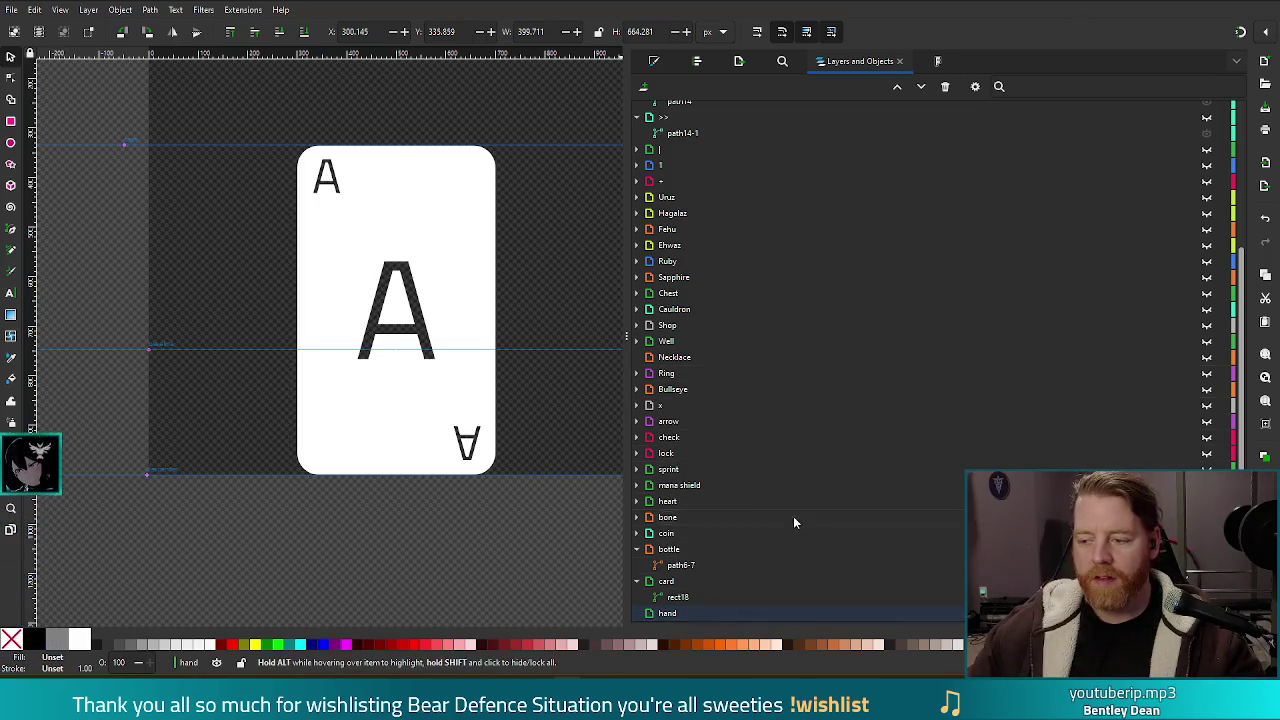
left_click(470, 248)
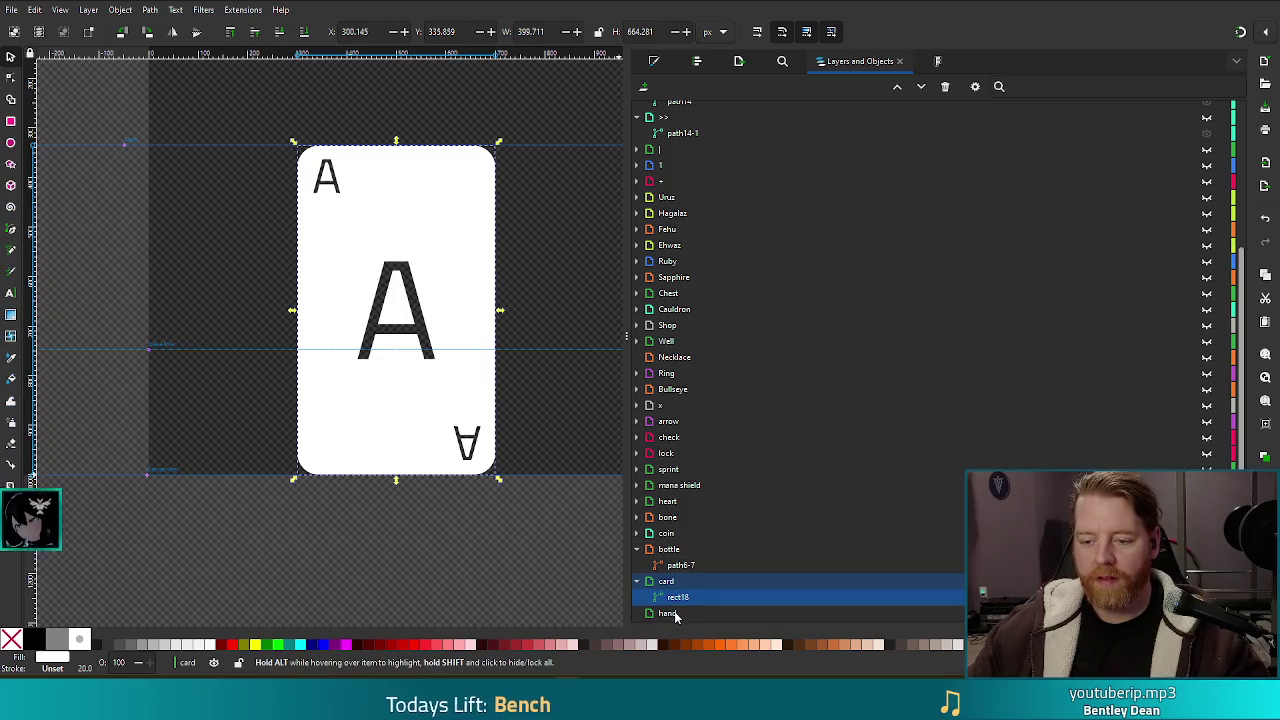
left_click(670, 613)
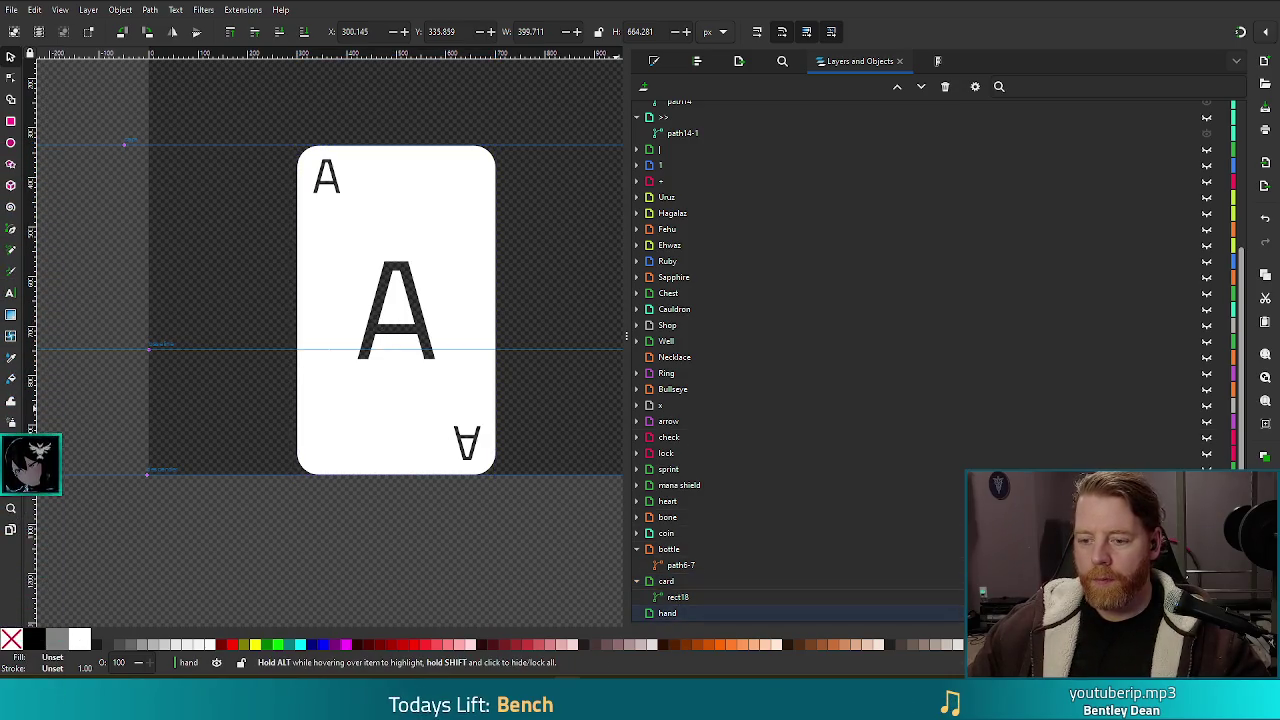
Step: Hide the card layer, paste the ace copy into hand, and draw a card-sized white rounded rectangle
left_click(1206, 581)
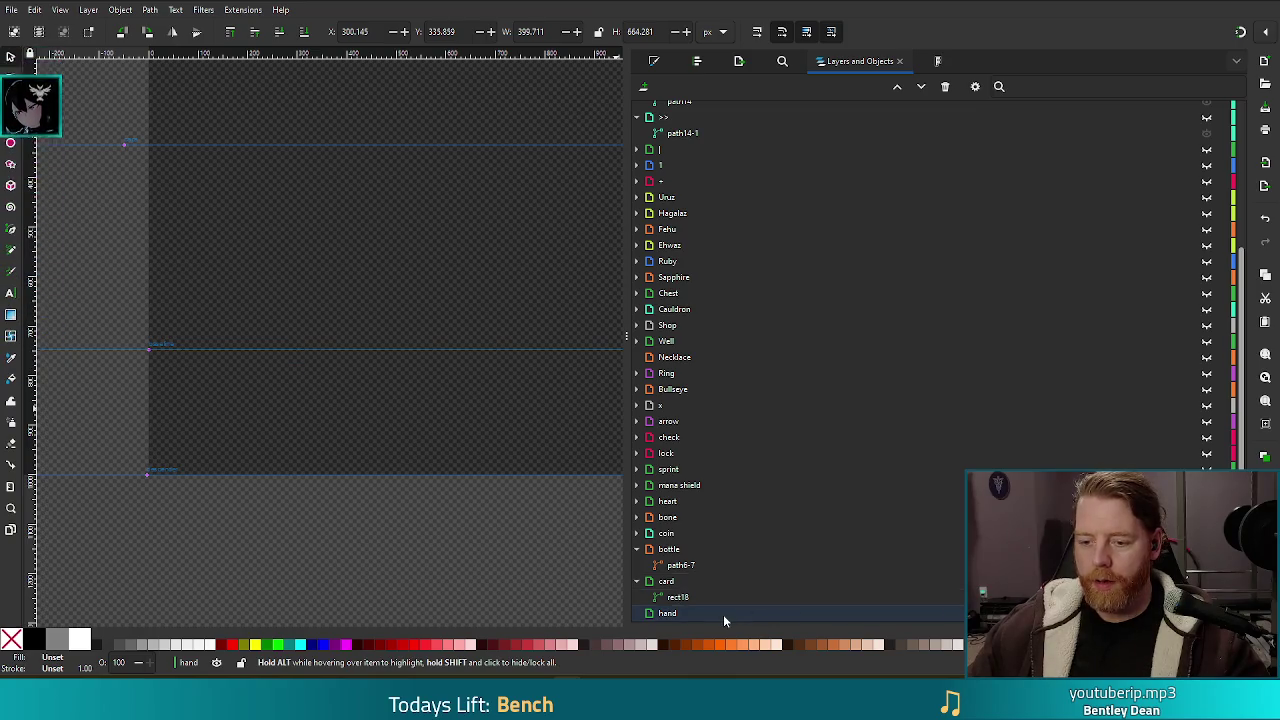
key("ctrl+v")
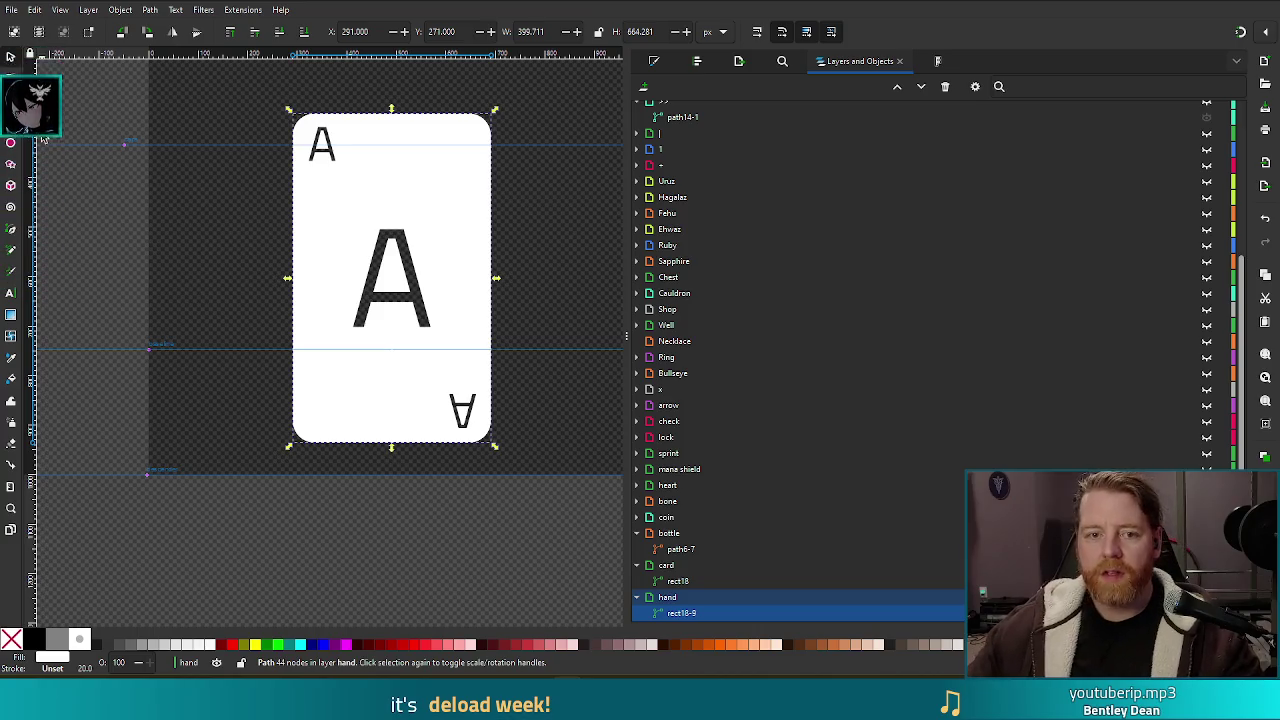
key("r")
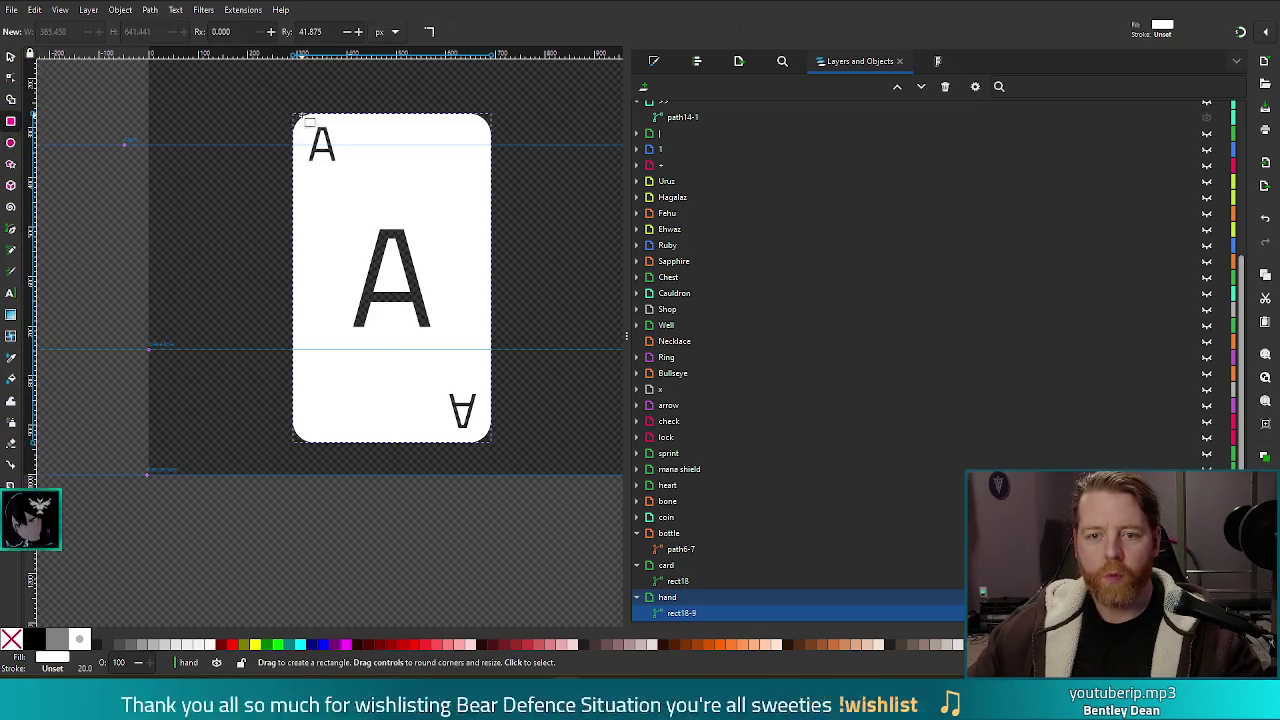
mouse_move(293, 114)
left_mouse_down()
mouse_move(449, 280)
mouse_move(492, 442)
left_mouse_up()
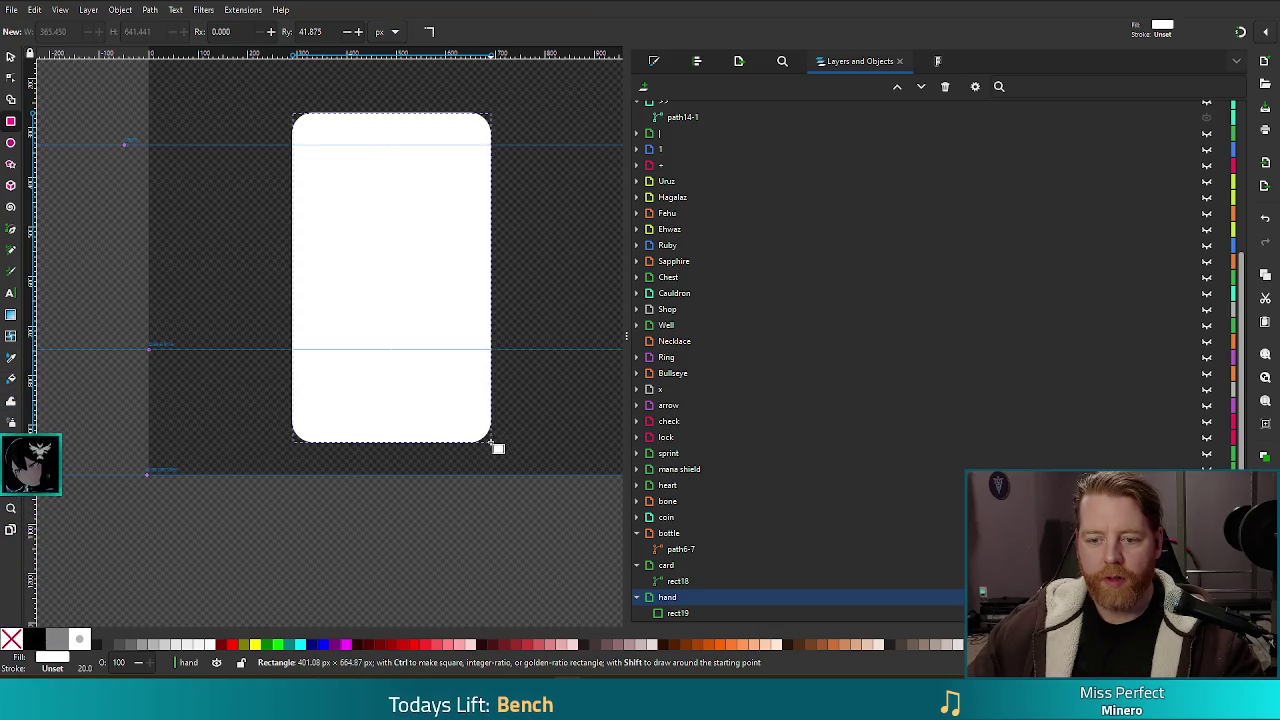
left_click_drag(491, 441, 491, 441)
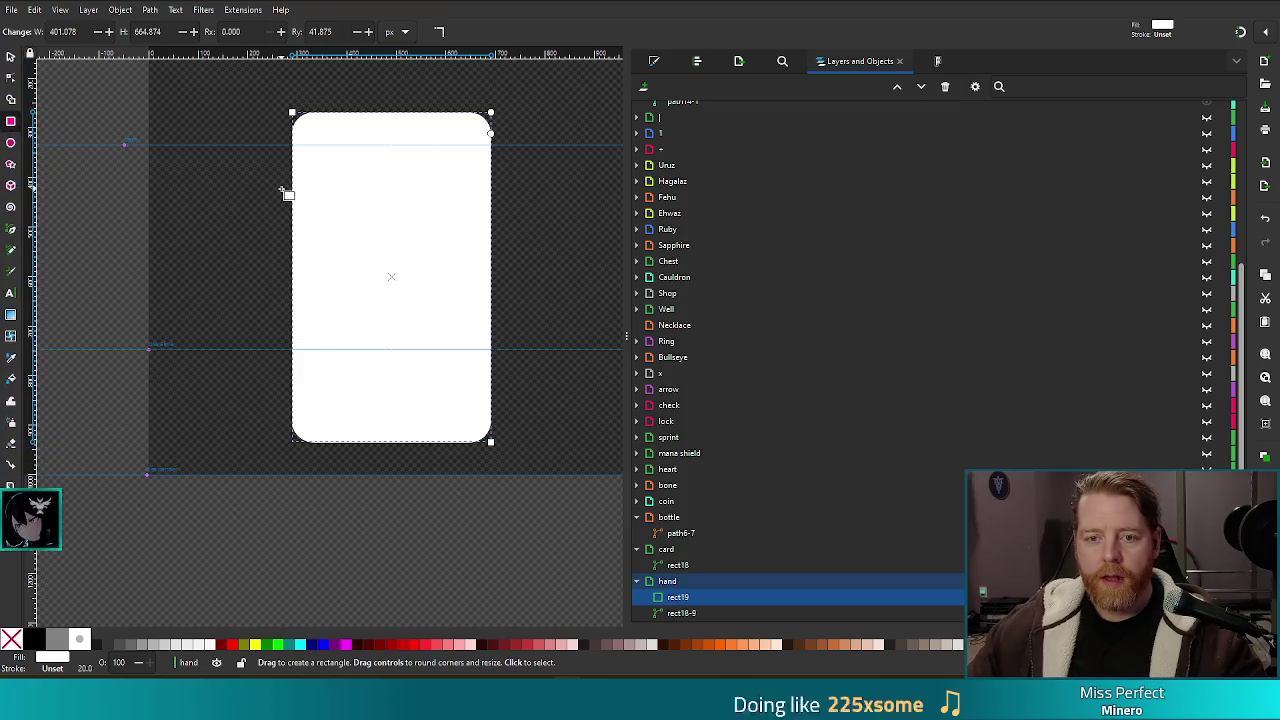
Step: Move the blank card left off the ace and delete the pasted ace copy
key("s")
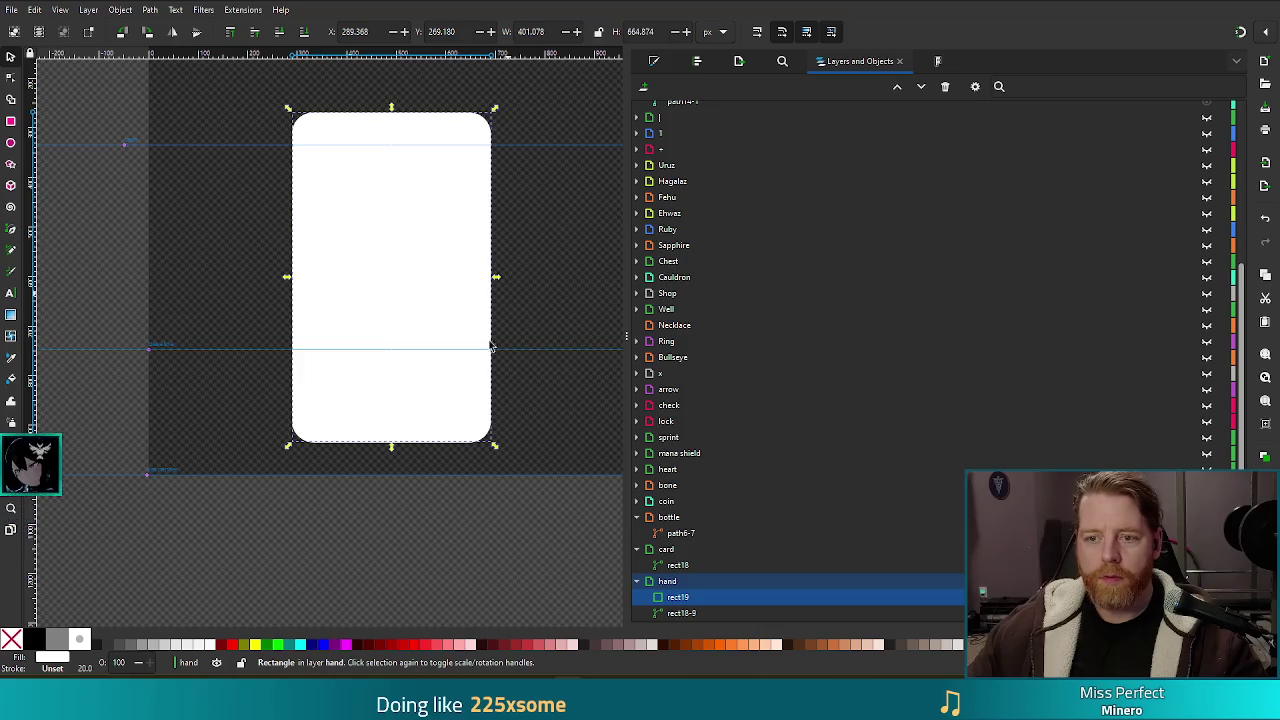
mouse_move(410, 230)
left_mouse_down()
mouse_move(314, 206)
mouse_move(295, 220)
left_mouse_up()
left_click(455, 222)
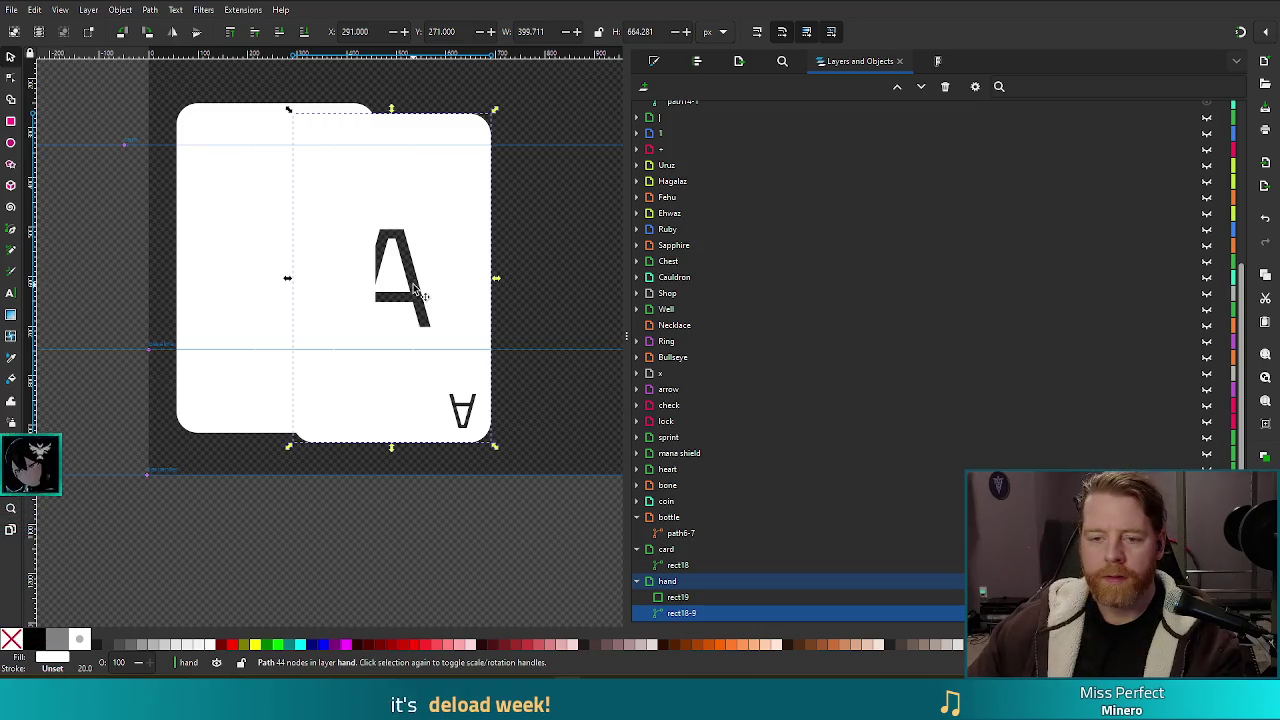
key("Delete")
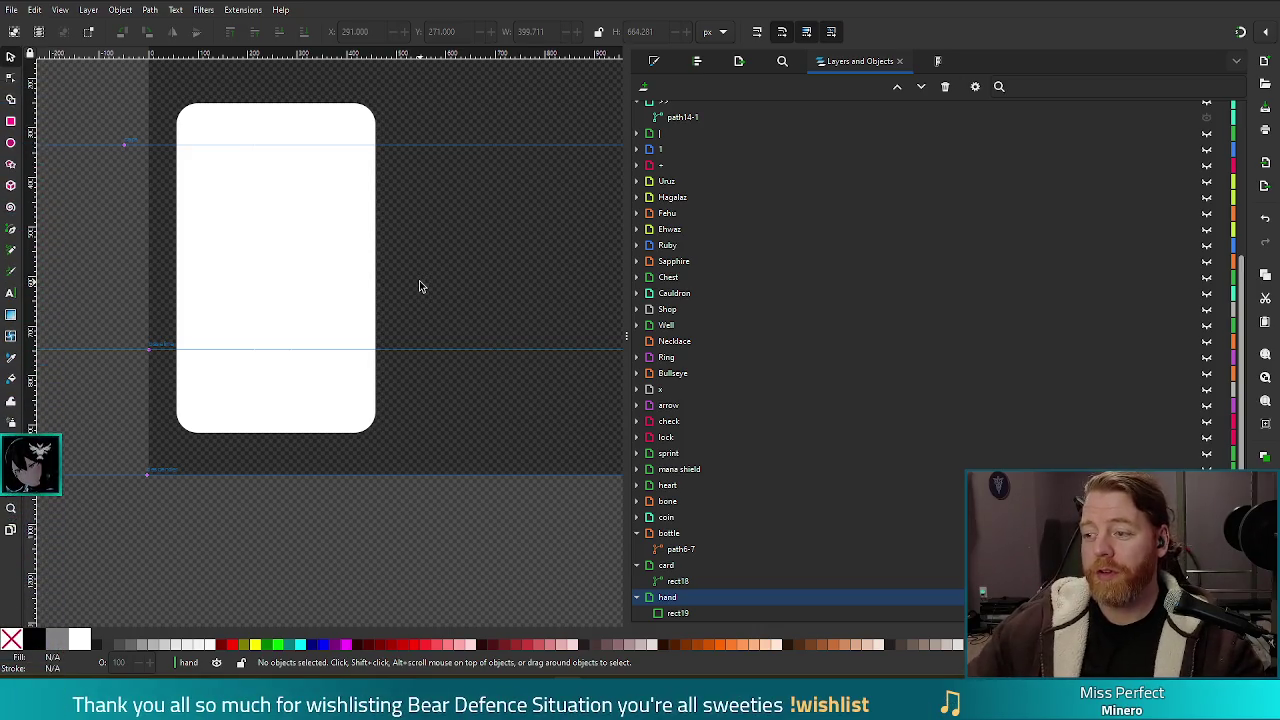
Step: Move the white card right and down, trying a 24-degree tilt and then undoing it
mouse_move(307, 237)
left_mouse_down()
mouse_move(419, 276)
mouse_move(355, 256)
left_mouse_up()
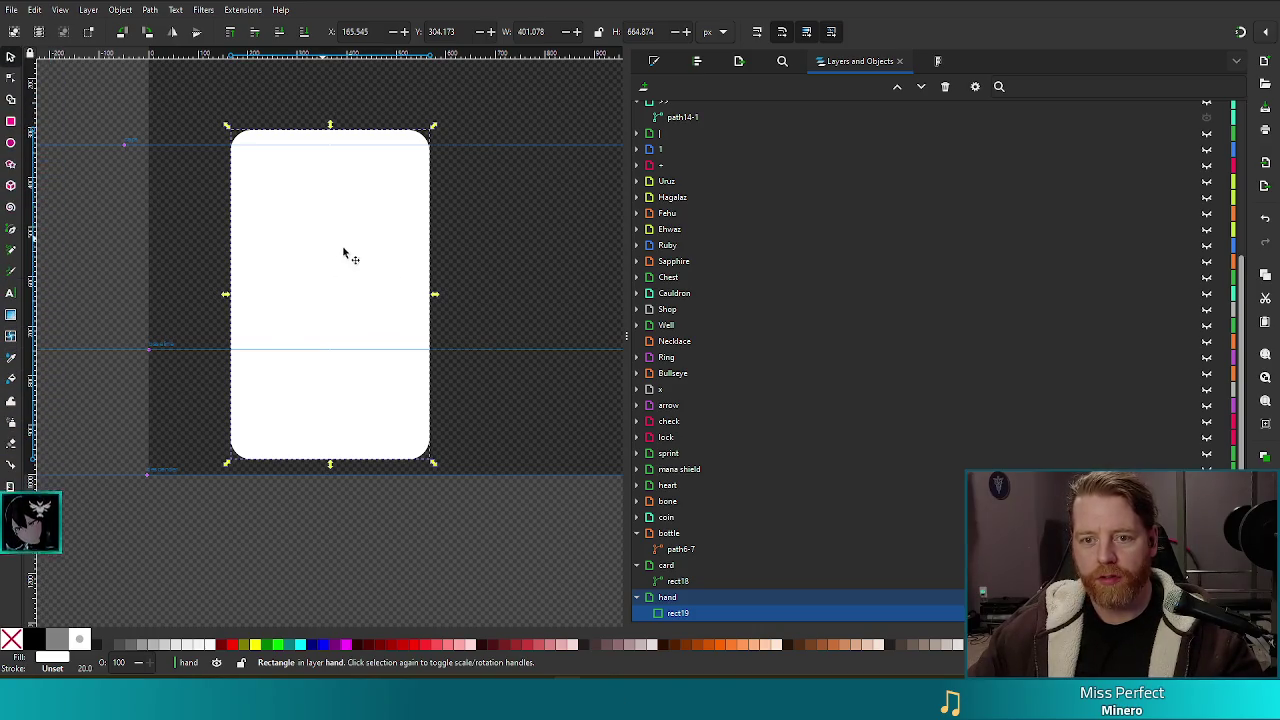
left_click(400, 245)
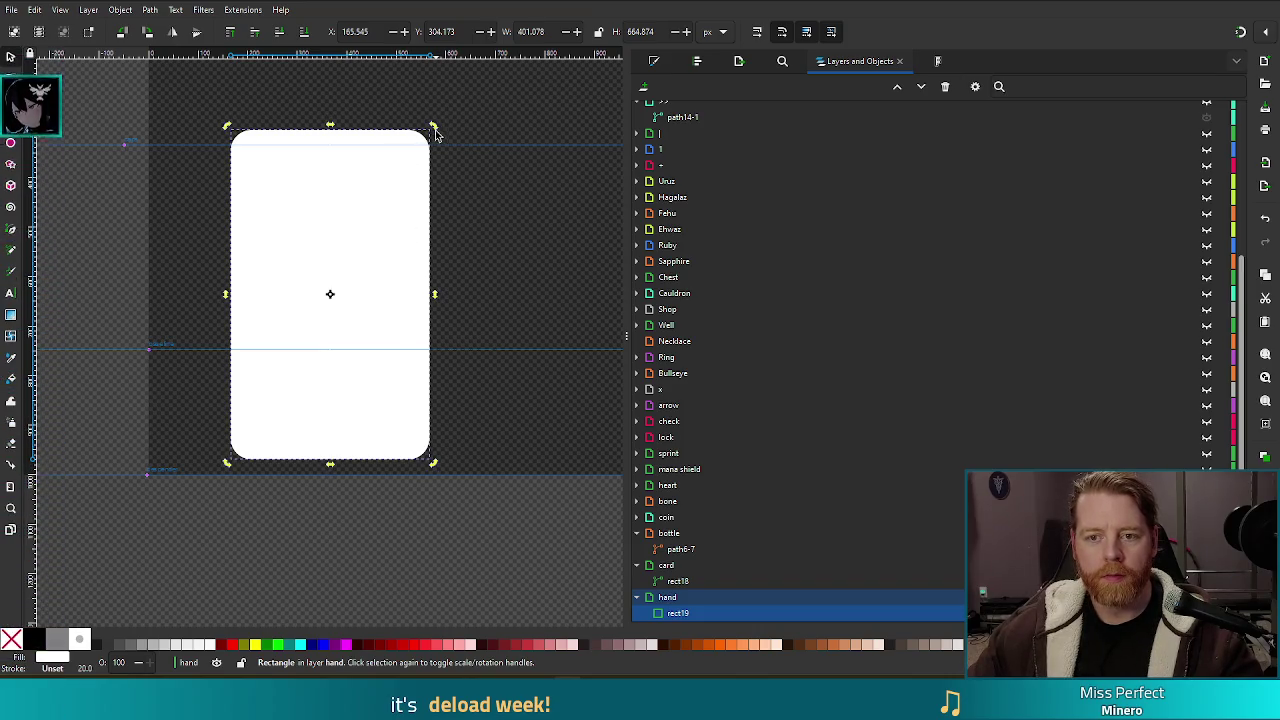
mouse_move(420, 127)
left_mouse_down()
mouse_move(360, 118)
mouse_move(378, 130)
left_mouse_up()
mouse_move(386, 283)
left_mouse_down()
mouse_move(331, 277)
mouse_move(437, 251)
mouse_move(443, 266)
mouse_move(491, 277)
mouse_move(352, 301)
left_mouse_up()
key("ctrl+z")
key("ctrl+z")
Step: Duplicate the card, tilt the copy about 18 degrees, then delete that copy
key("ctrl+d")
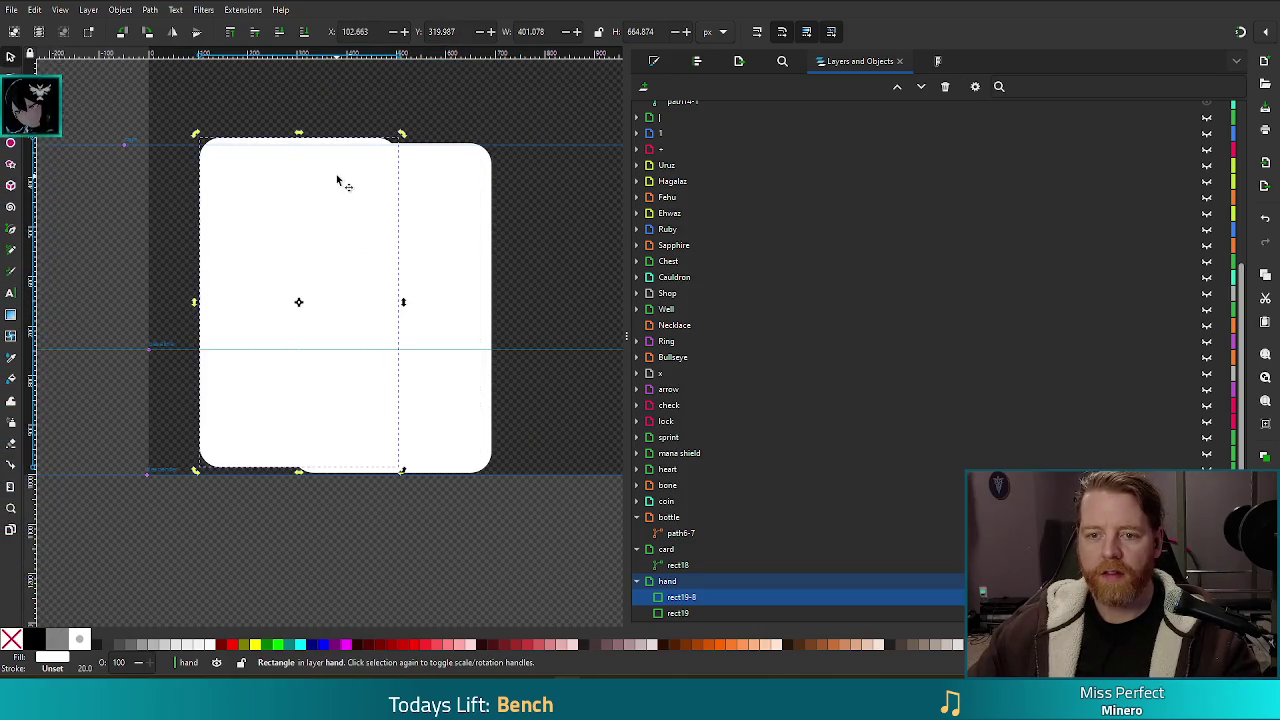
left_click_drag(401, 134, 343, 120)
mouse_move(228, 219)
left_mouse_down()
mouse_move(229, 240)
mouse_move(249, 246)
mouse_move(236, 222)
mouse_move(248, 251)
left_mouse_up()
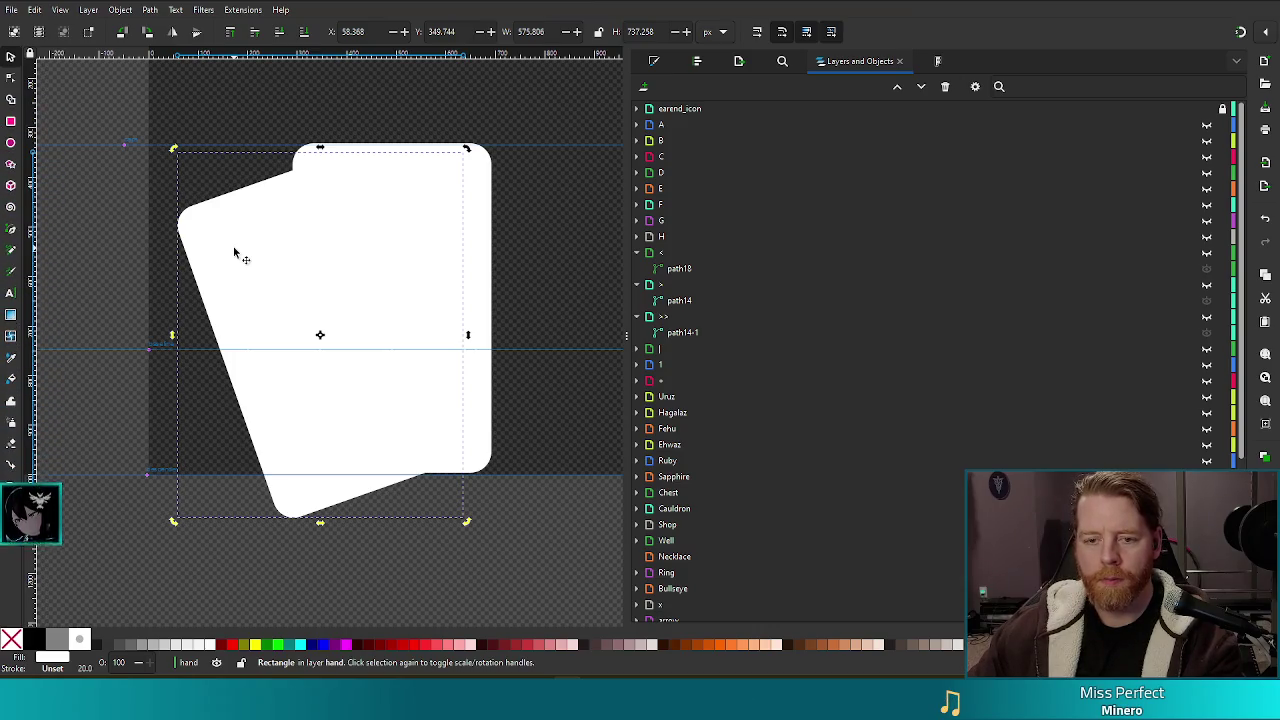
key("Delete")
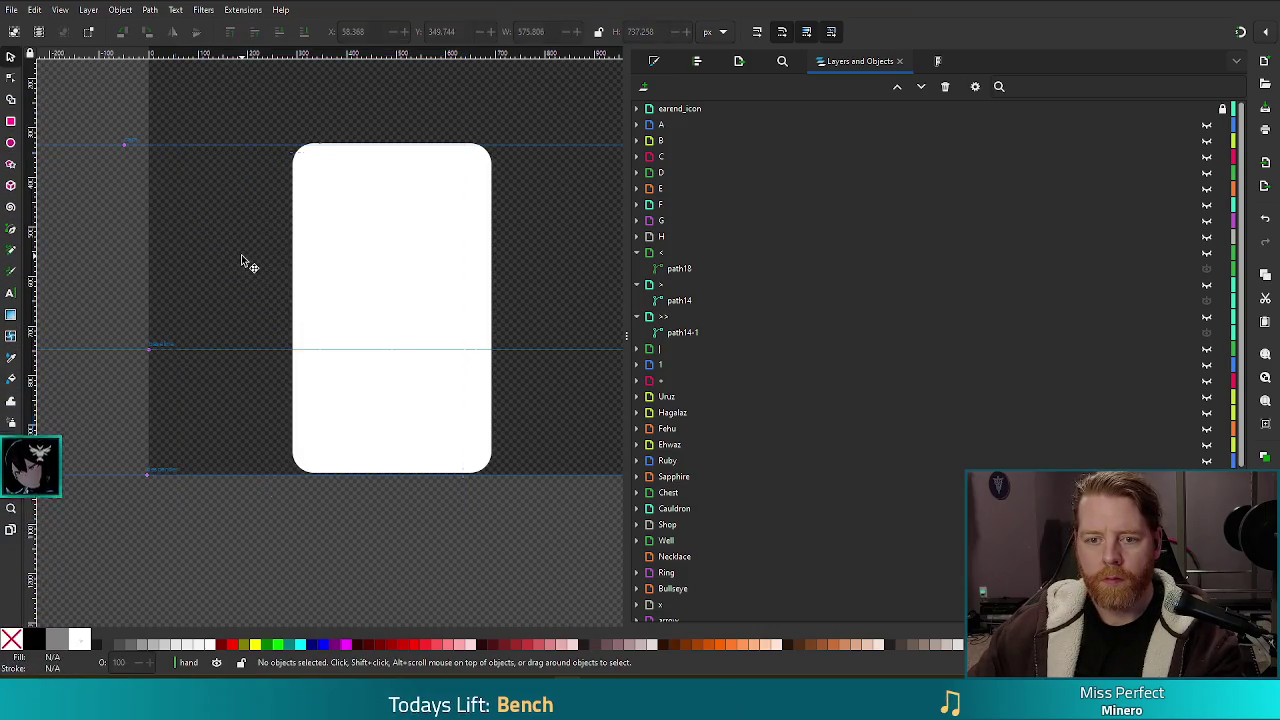
Step: Give the white card a solid black flat-color stroke in Fill and Stroke
left_click(375, 243)
left_click(656, 62)
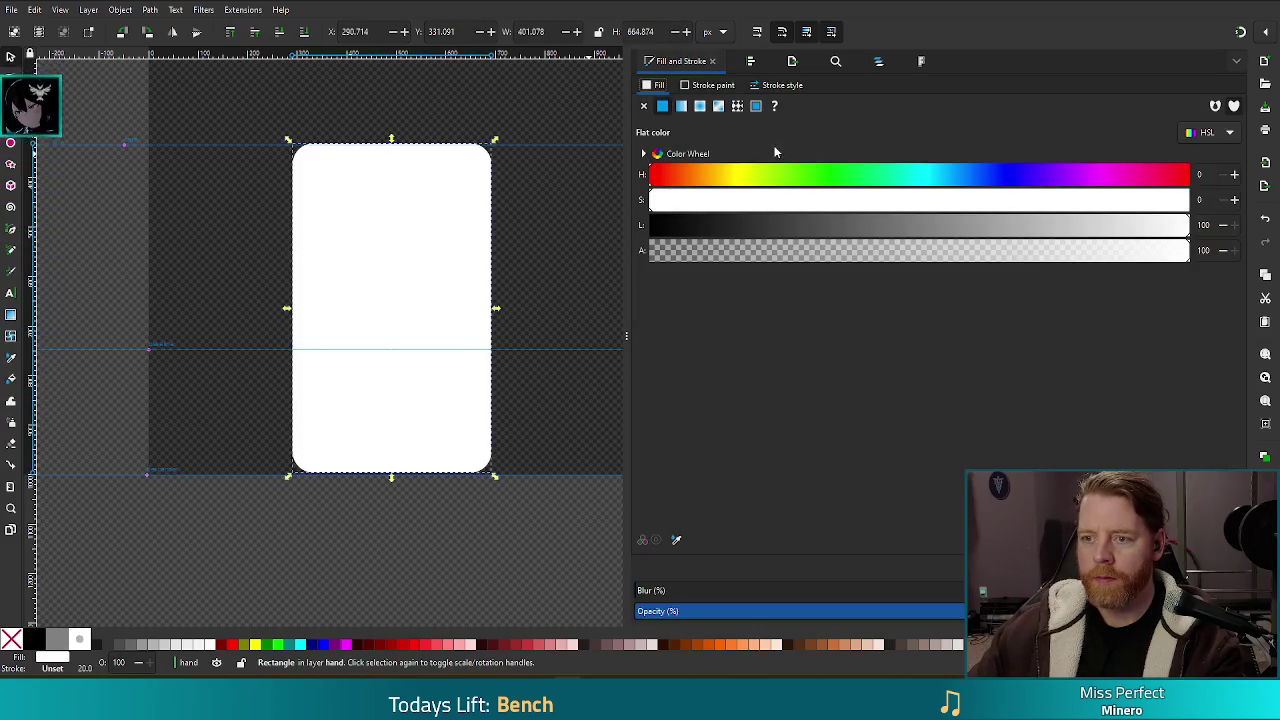
left_click(712, 85)
left_click(662, 106)
left_click(643, 106)
left_click(662, 106)
left_click(566, 271)
Step: Duplicate the outlined card and shift the copy down and to the left
left_click(391, 259)
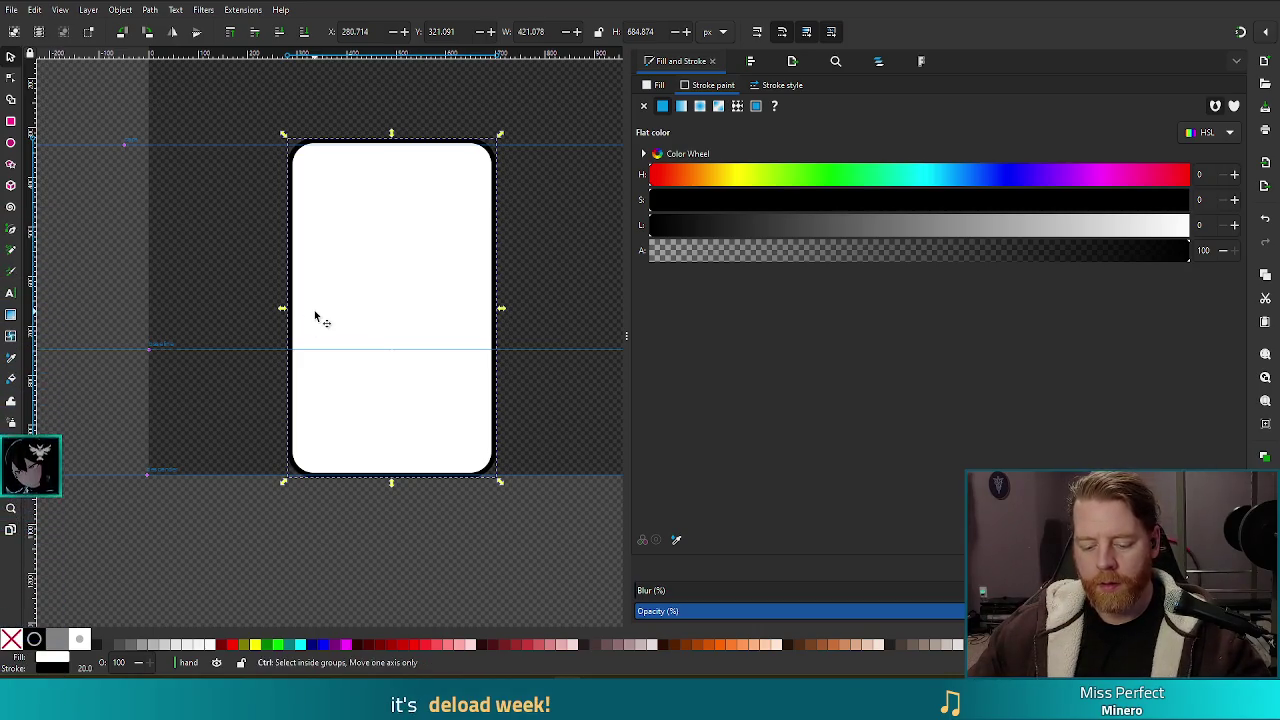
key("ctrl+d")
left_click_drag(391, 314, 320, 307)
mouse_move(356, 232)
left_mouse_down()
mouse_move(337, 274)
mouse_move(348, 259)
left_mouse_up()
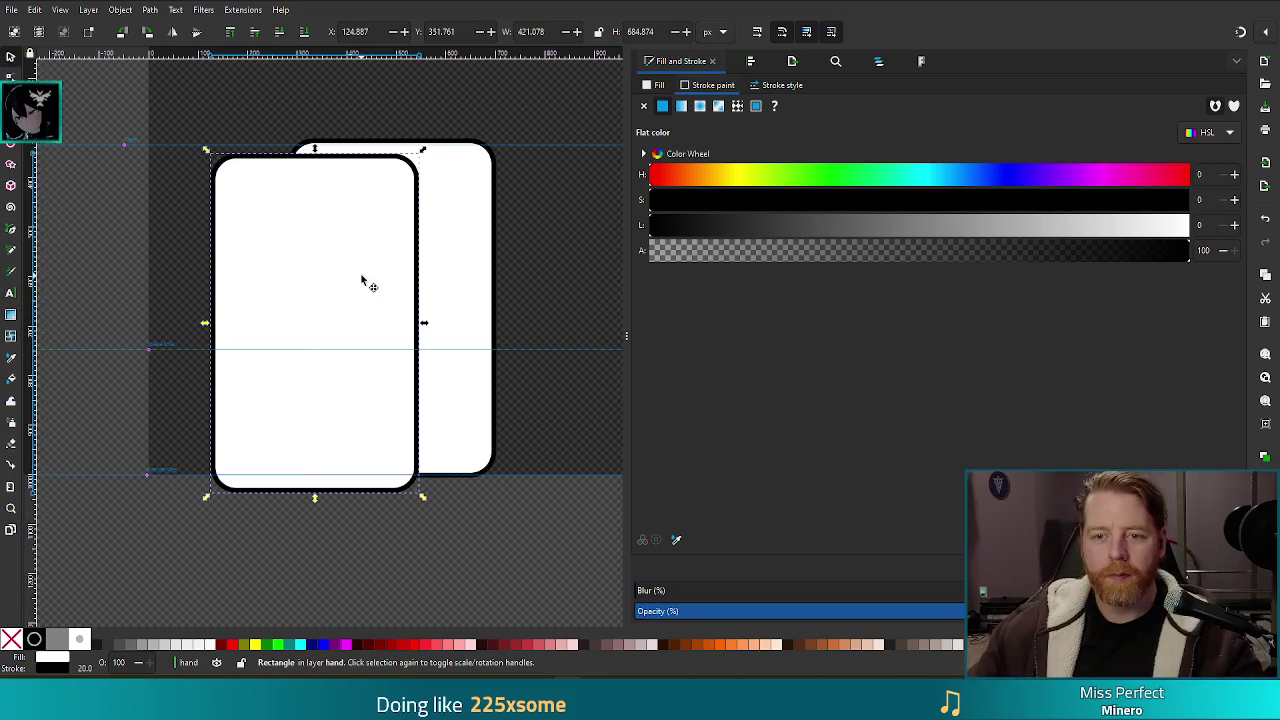
Step: Tilt the front card about 12 degrees left and nudge it right
left_click(361, 280)
left_click_drag(422, 150, 367, 152)
mouse_move(350, 272)
left_mouse_down()
mouse_move(371, 286)
mouse_move(397, 277)
mouse_move(371, 277)
left_mouse_up()
Step: Duplicate the back card, tilt the copy about 18 degrees right, and move it down
left_click(371, 277, "alt")
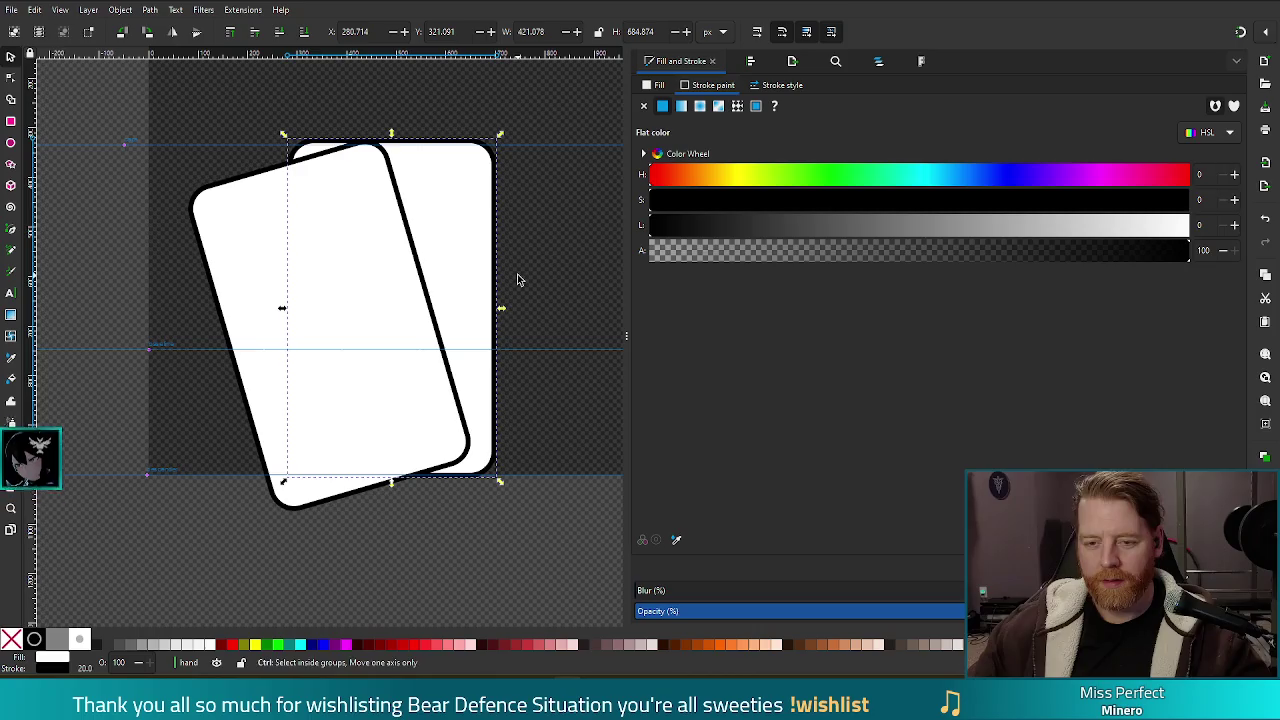
key("ctrl+v")
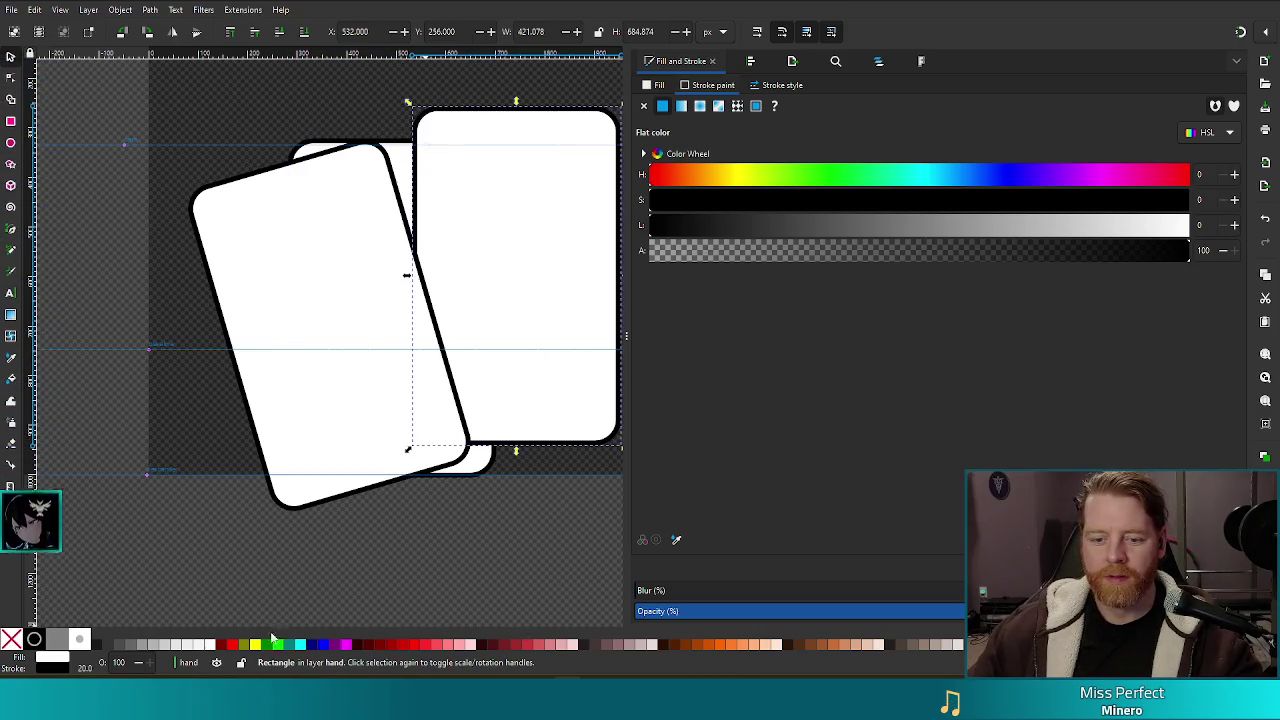
scroll(367, 532, "right", 2)
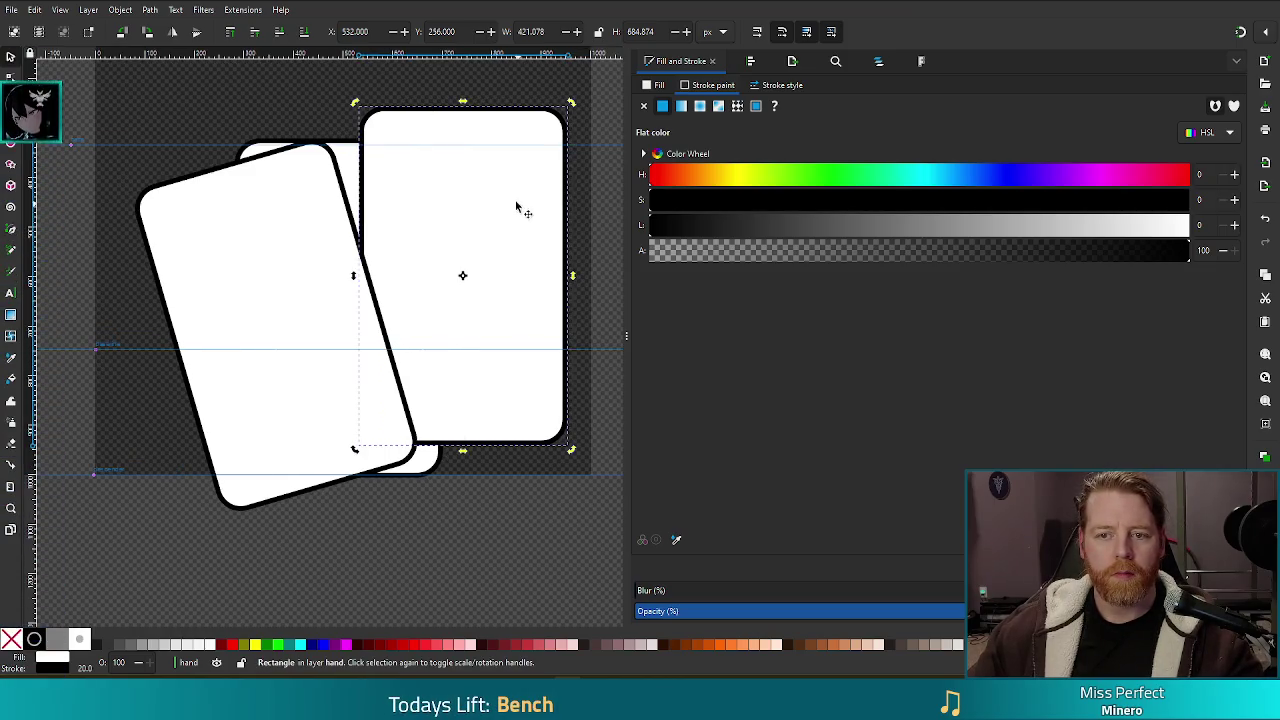
key("r")
key("Escape")
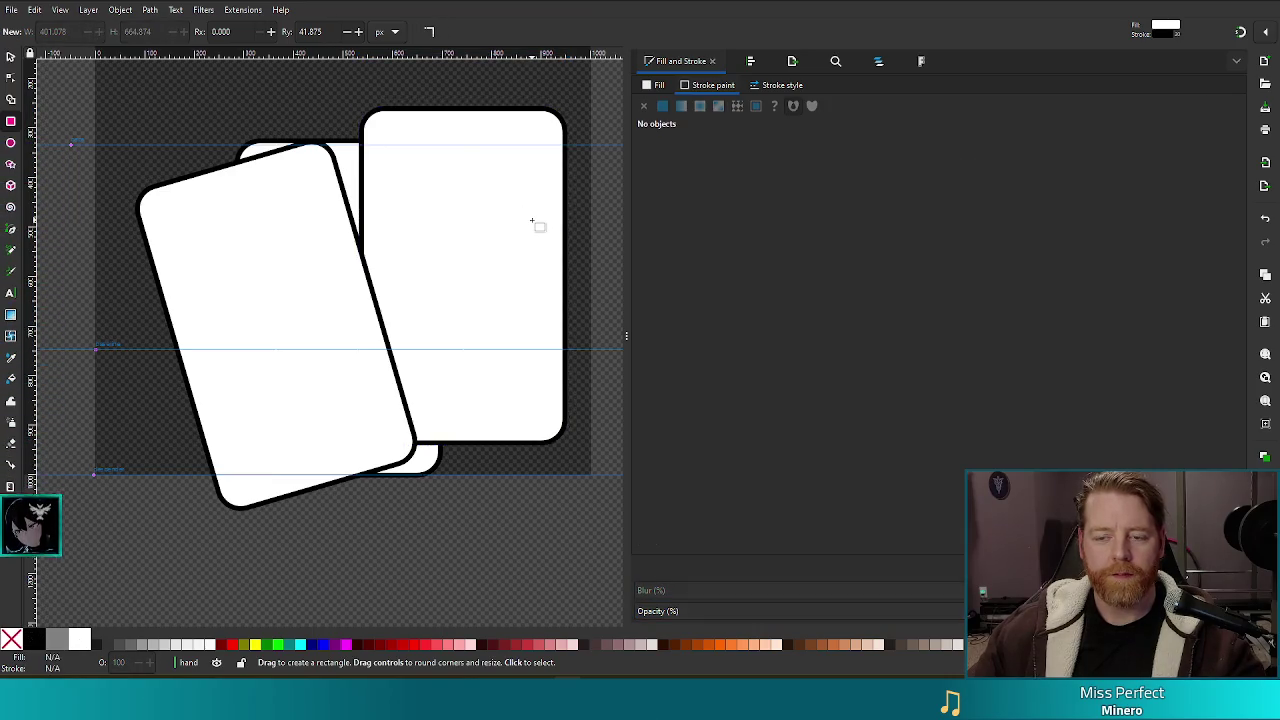
left_click(533, 221)
key("s")
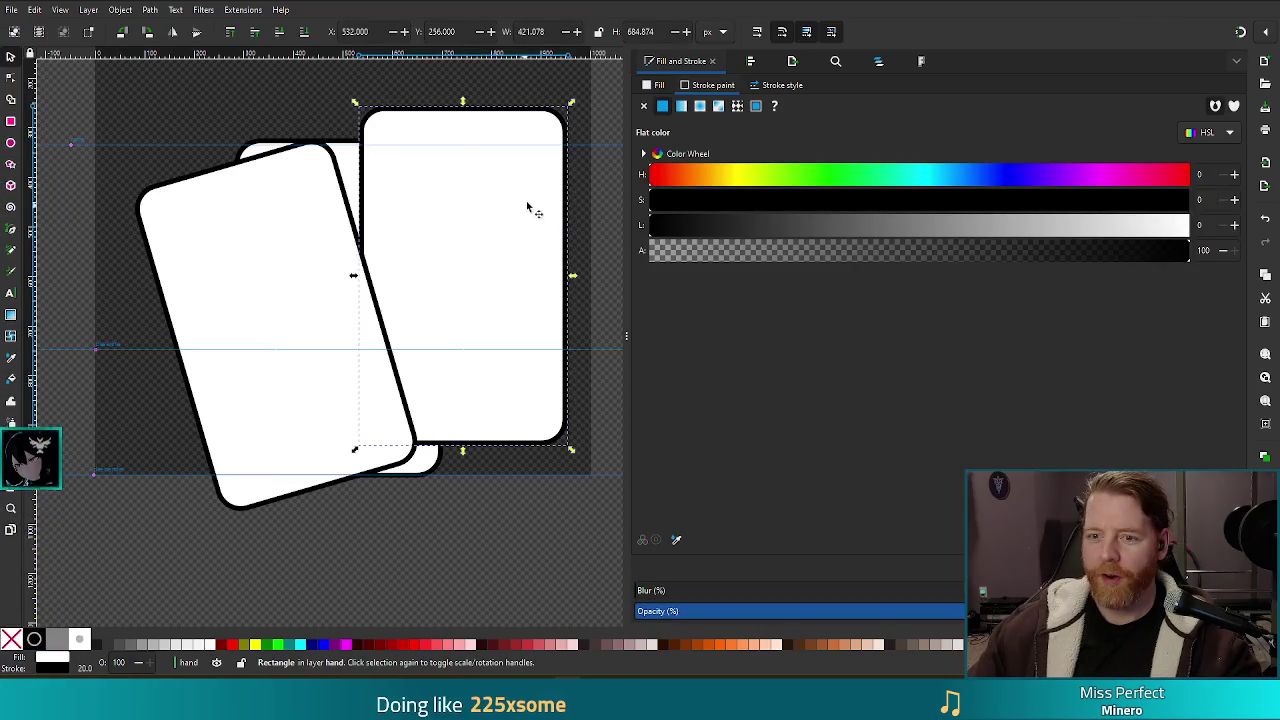
left_click(538, 178)
left_click_drag(571, 102, 605, 158)
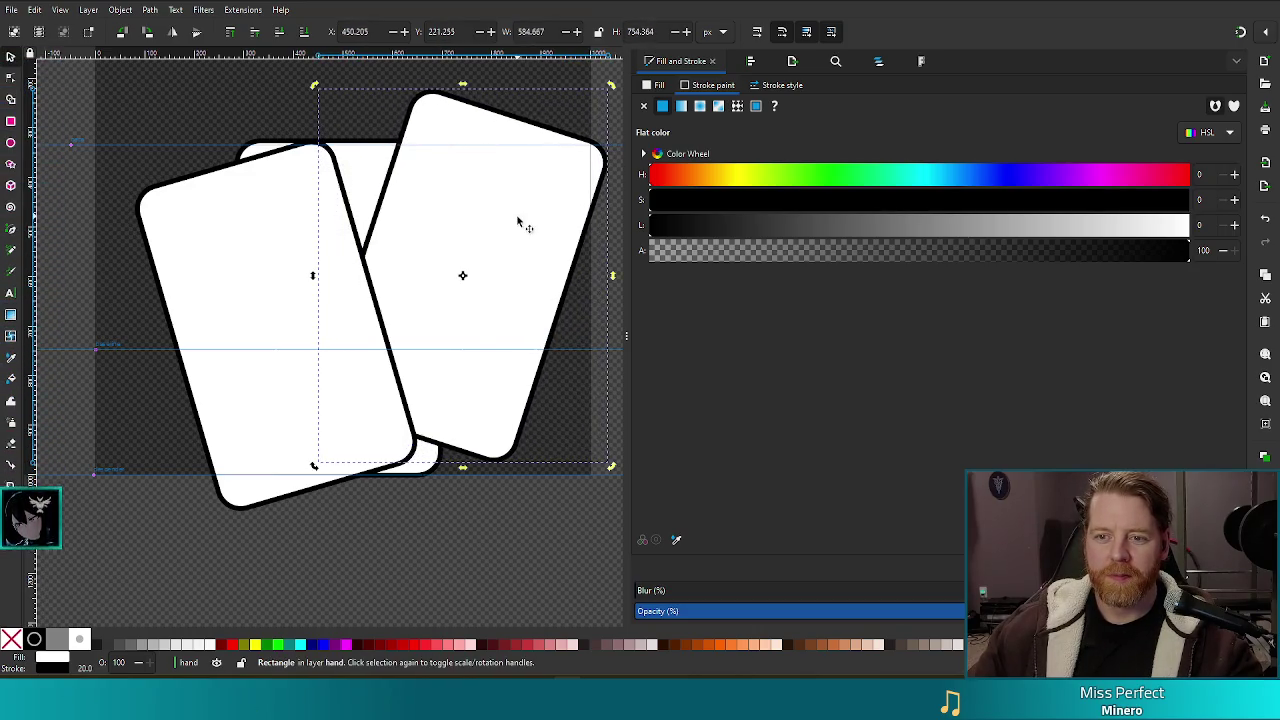
mouse_move(508, 206)
left_mouse_down()
mouse_move(497, 257)
mouse_move(466, 249)
mouse_move(505, 252)
mouse_move(460, 243)
left_mouse_up()
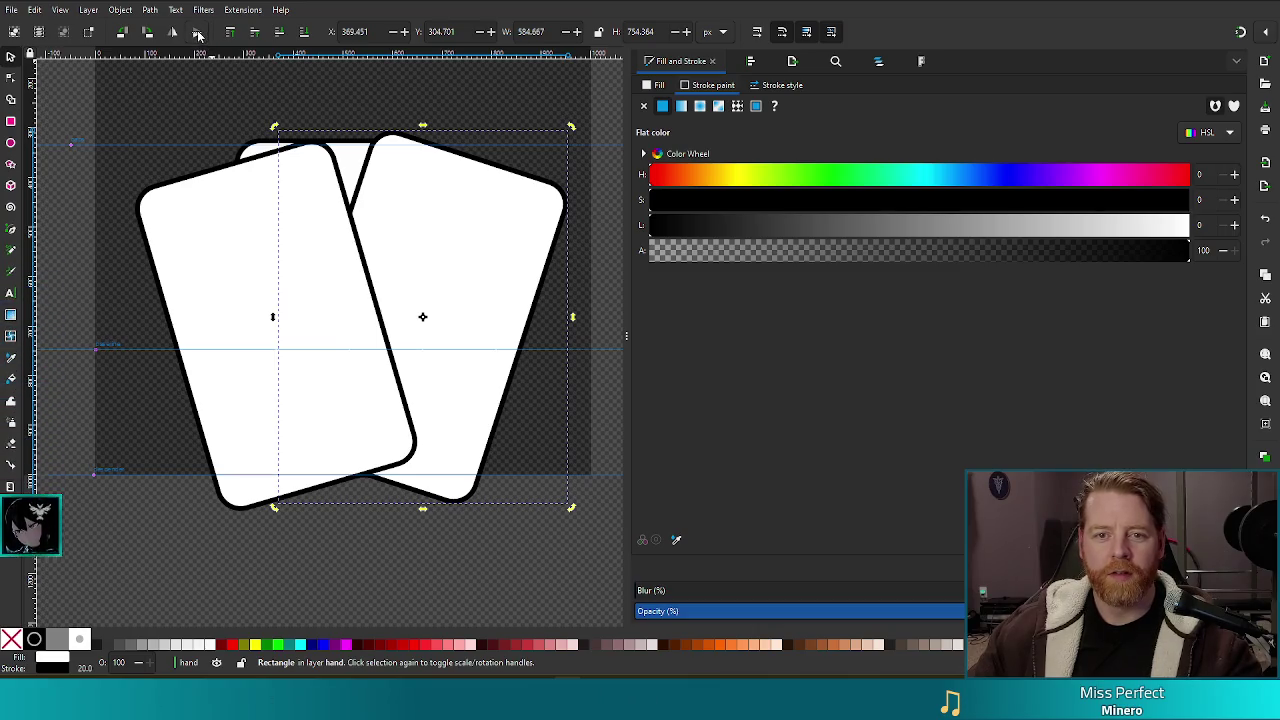
Step: Send the right card to the bottom, then tilt and nudge the right and front cards to refine the fan
left_click(306, 33)
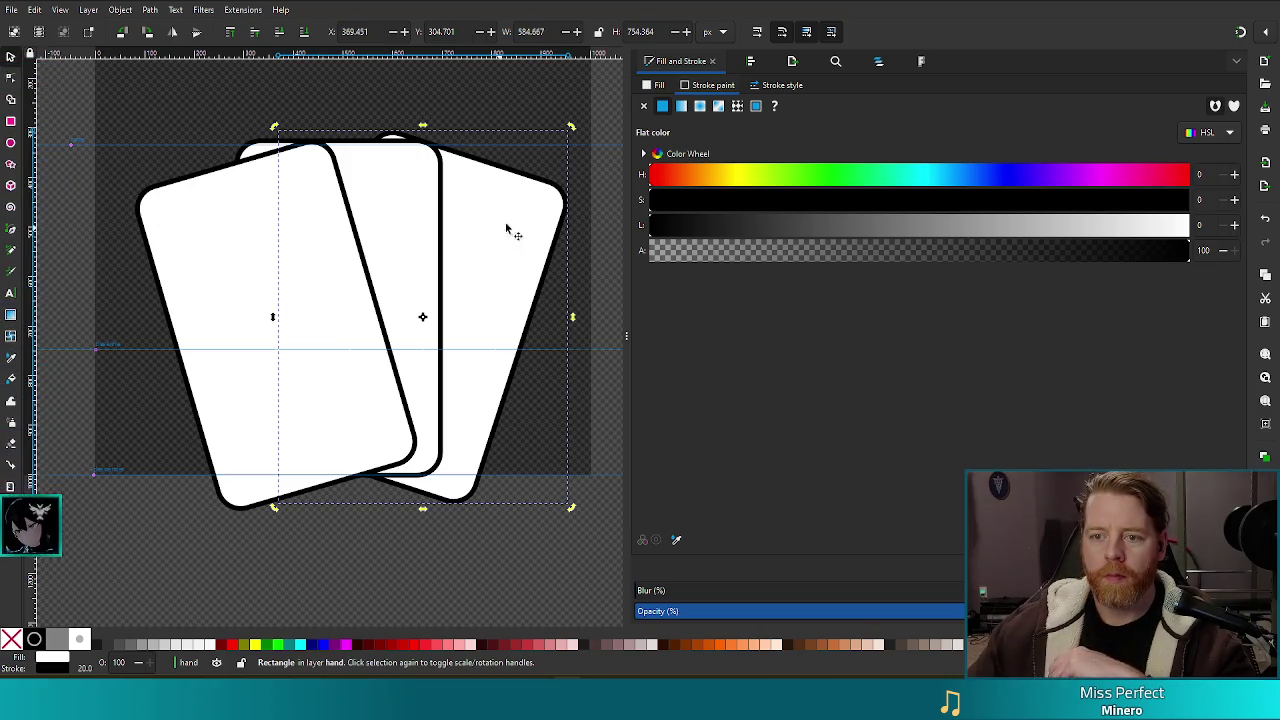
mouse_move(570, 135)
left_mouse_down()
mouse_move(586, 141)
mouse_move(581, 132)
left_mouse_up()
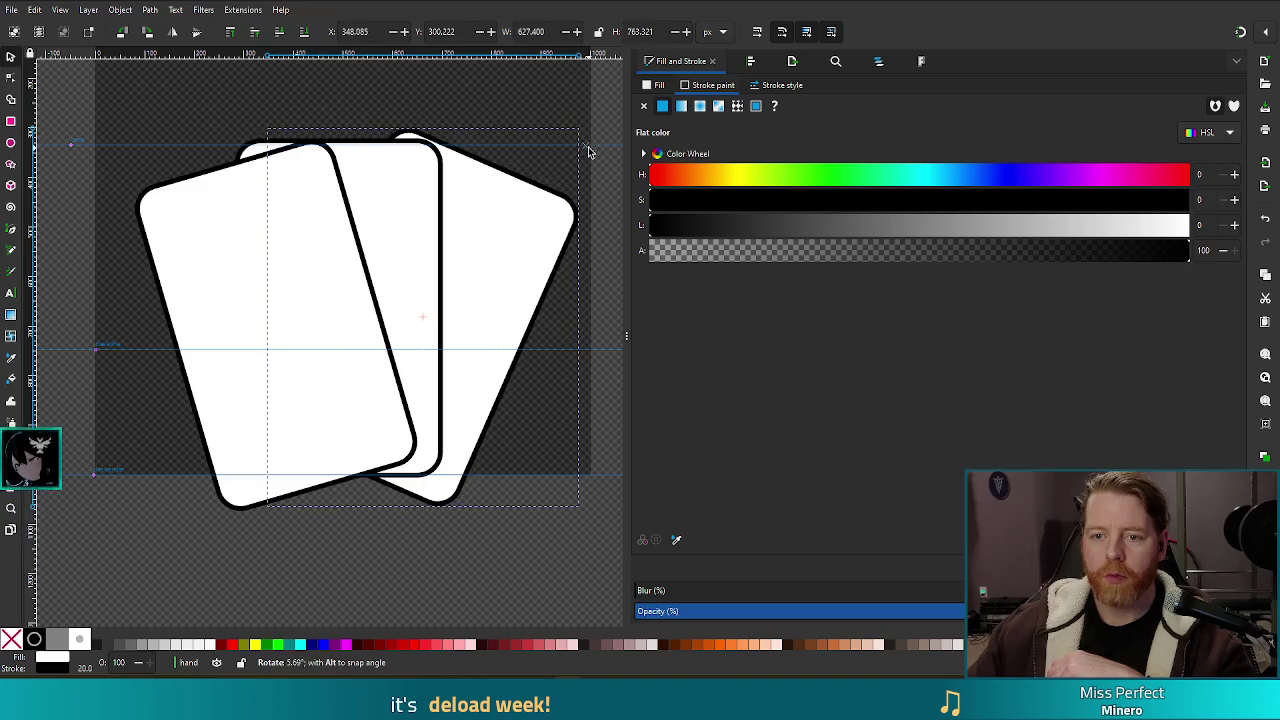
left_click_drag(495, 229, 508, 234)
left_click(191, 277)
left_click(181, 220)
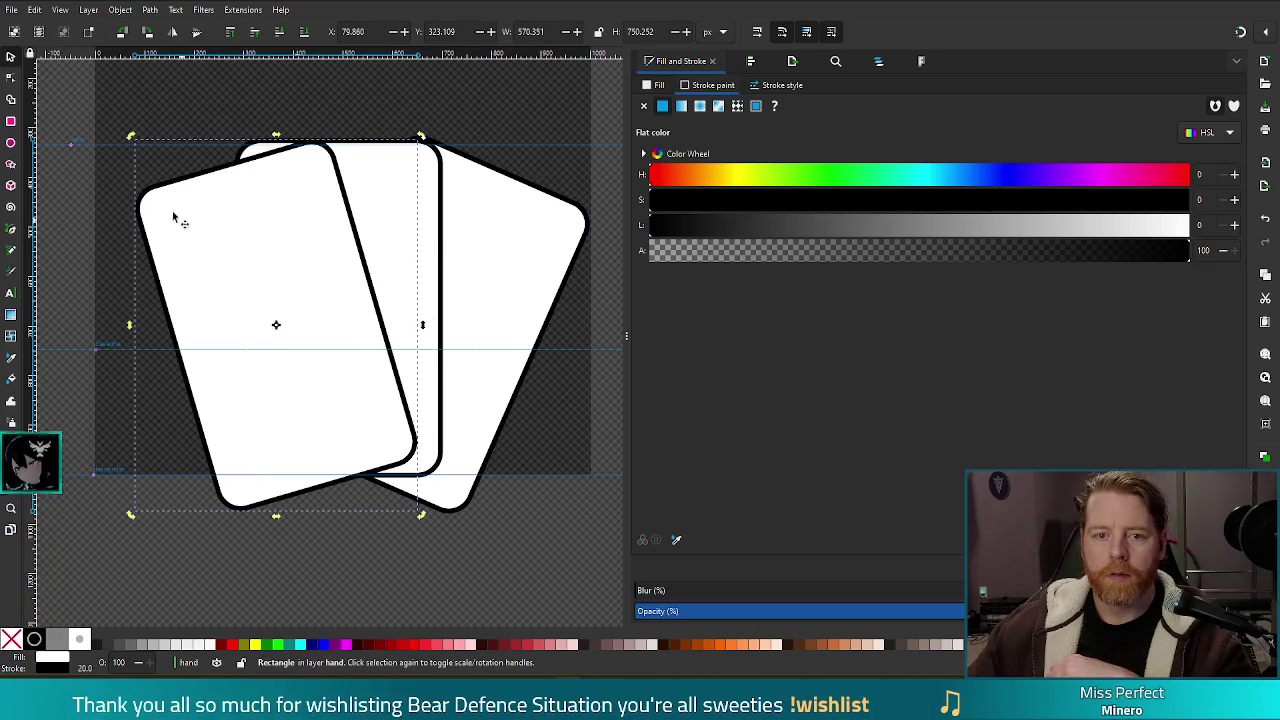
left_click_drag(131, 135, 111, 156)
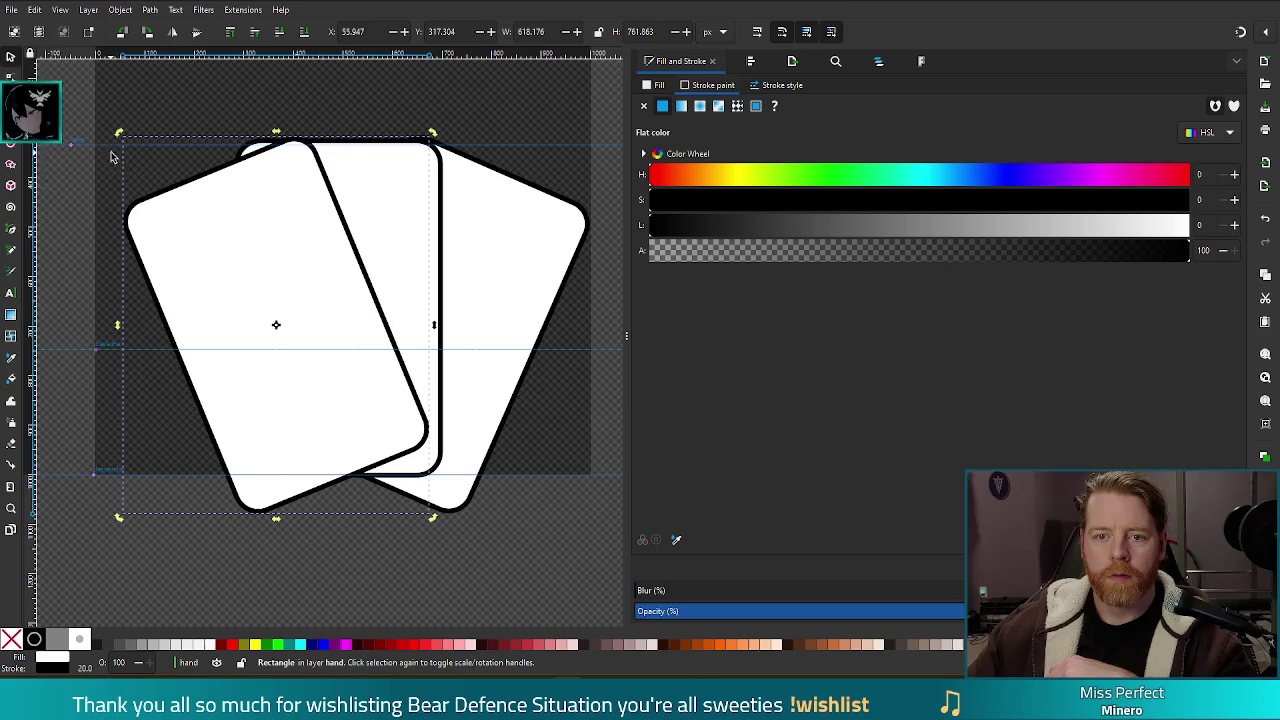
left_click_drag(175, 232, 173, 239)
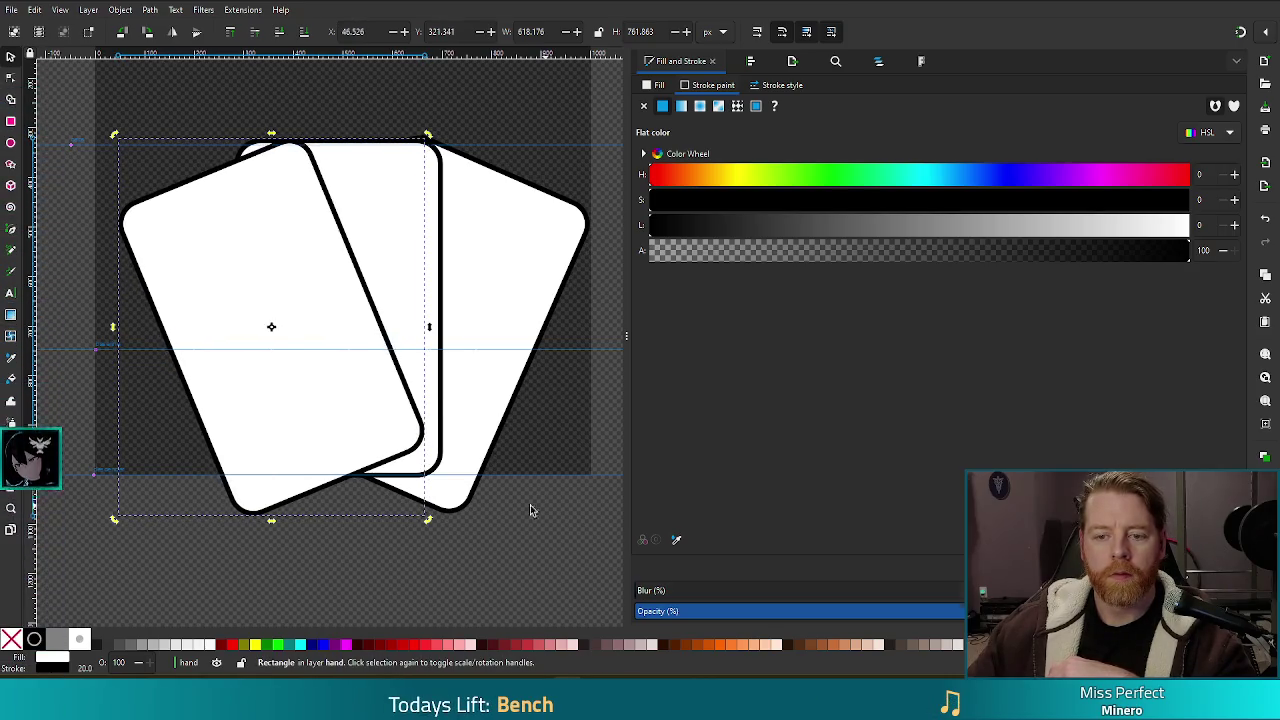
Step: Scale all three cards down together to about 86%, roughly 817 × 660 px
left_click(531, 511)
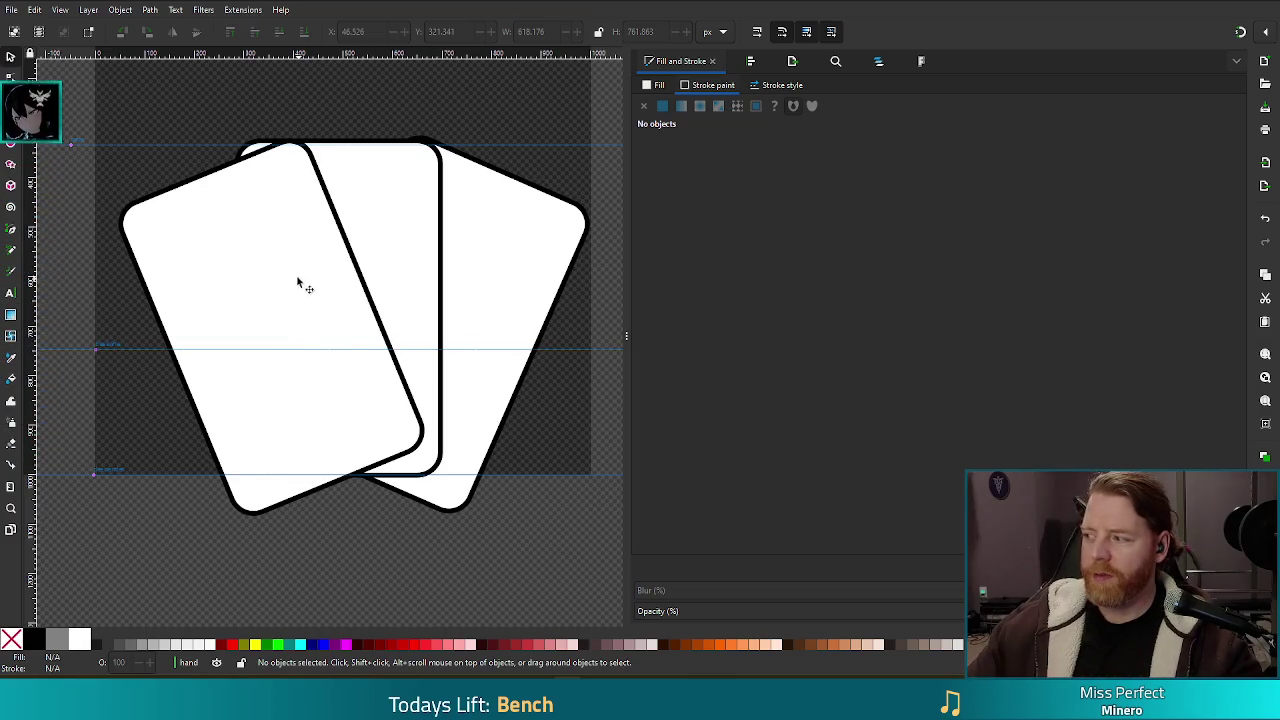
left_click(300, 216)
left_click(397, 194, "shift")
left_click(563, 308, "shift")
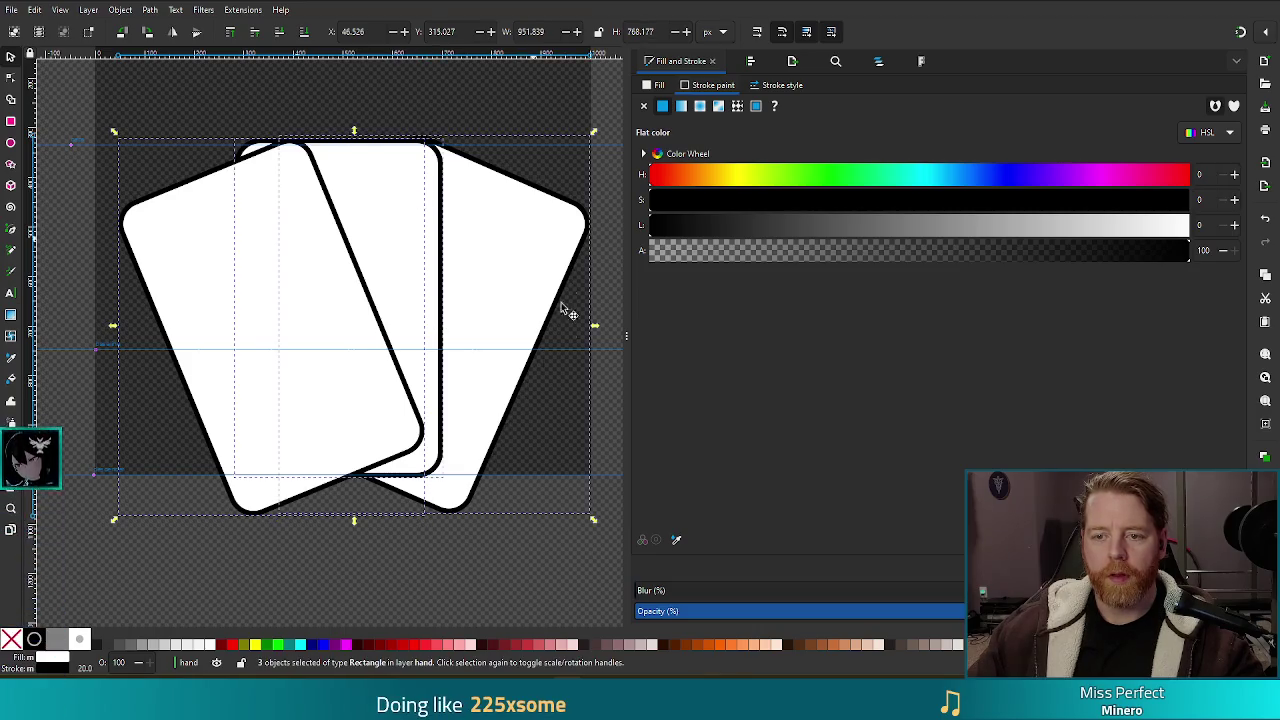
left_click_drag(594, 522, 560, 500)
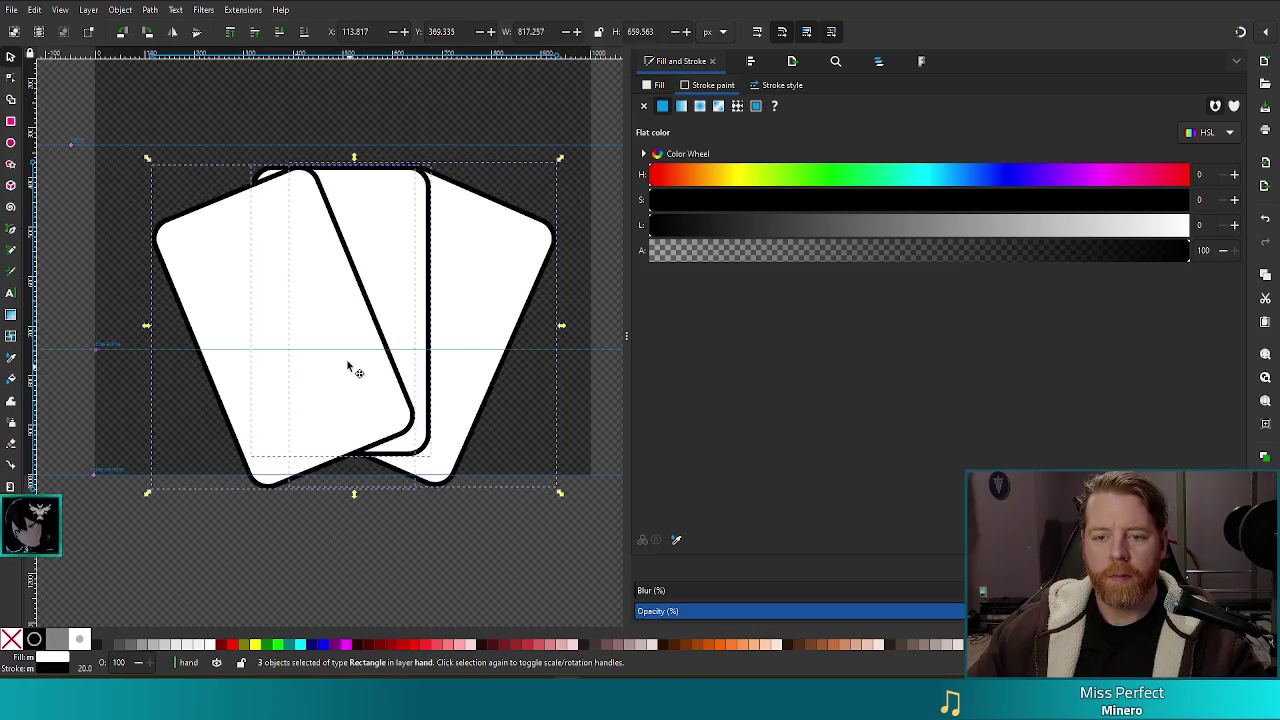